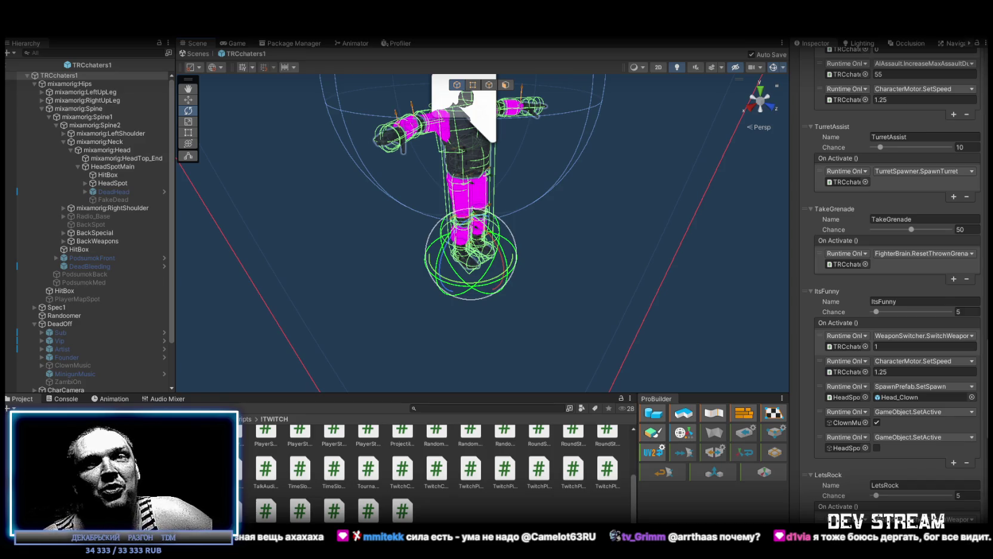
Step: Zoom the Scene view out to frame the whole TRCchaters1 character, then switch to the browser
scroll(508, 307, "down", 10)
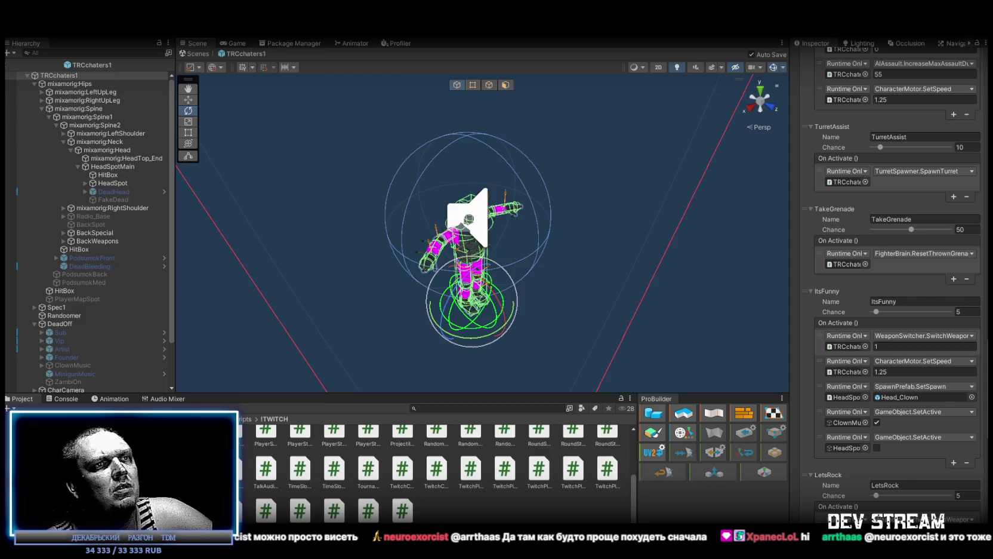
key("alt+Tab")
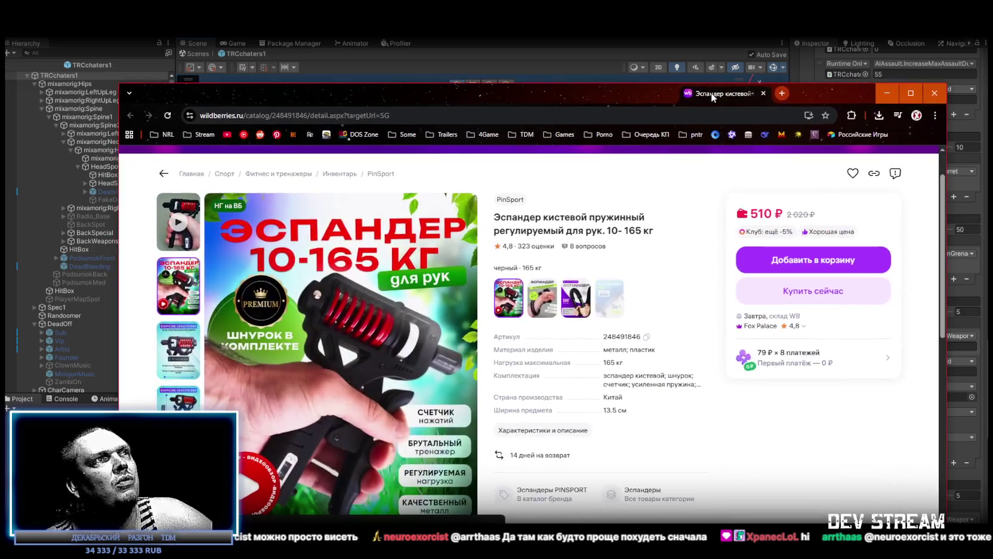
Step: View the 510 ₽ Wildberries spring hand-grip expander page, then return to Unity
left_click_drag(711, 90, 711, 90)
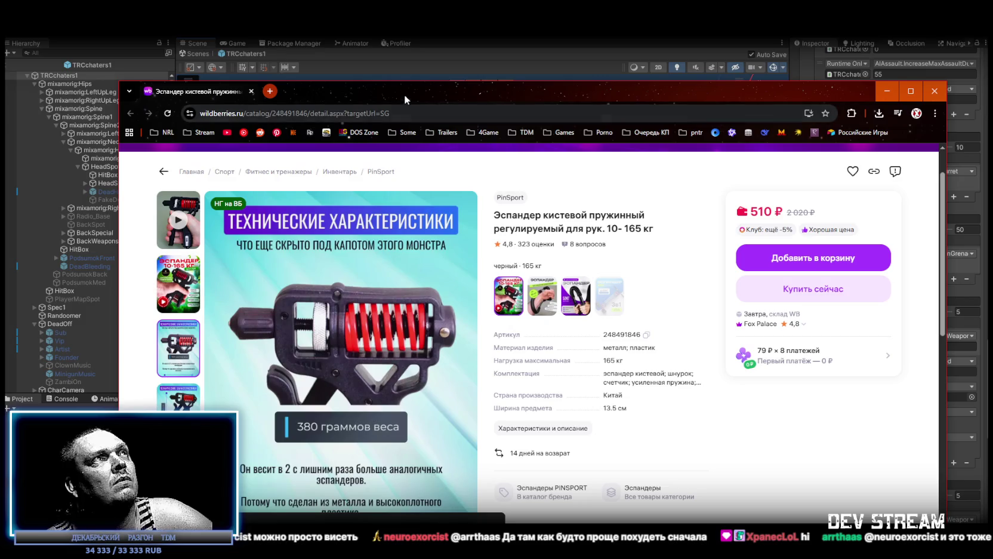
key("alt+Tab")
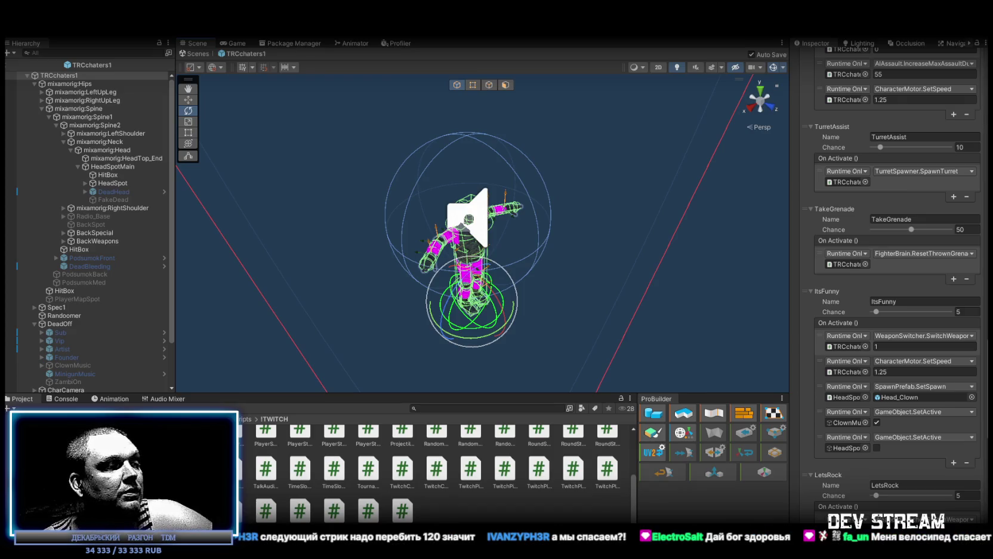
Step: Paste the newer, longer character script over the old code, save it, and let Unity recompile
key("alt+Tab")
scroll(470, 180, "down", 9)
left_click(288, 335)
key("ctrl+a")
key("ctrl+v")
key("ctrl+s")
key("alt+Tab")
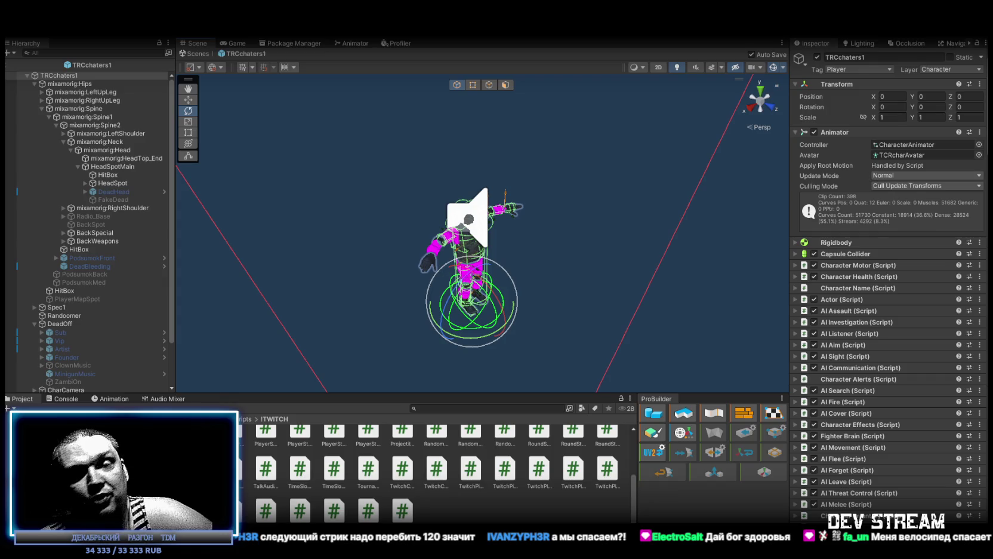
scroll(859, 496, "down", 15)
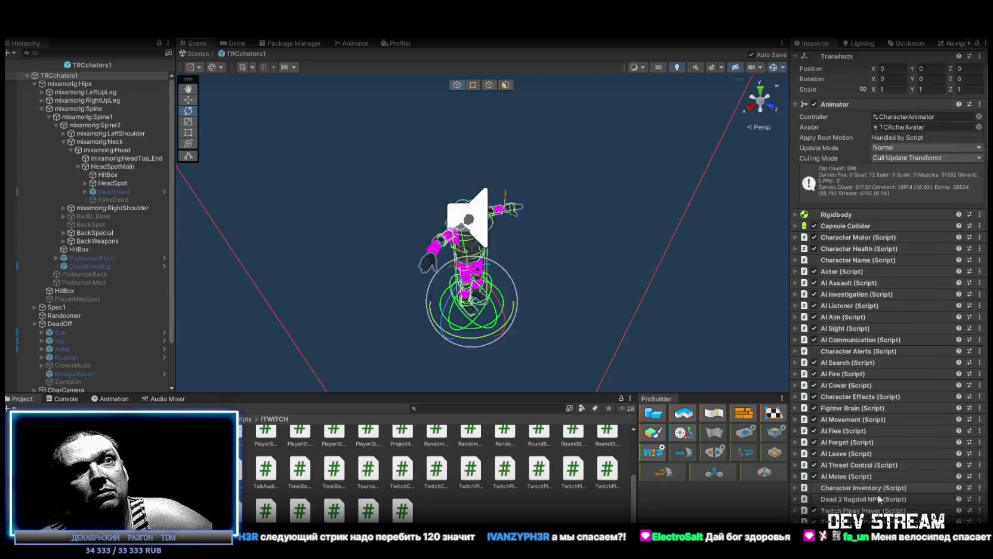
Step: Assign the character prefab as Zombie Prefab and add an empty On Infected callback
scroll(860, 496, "down", 10)
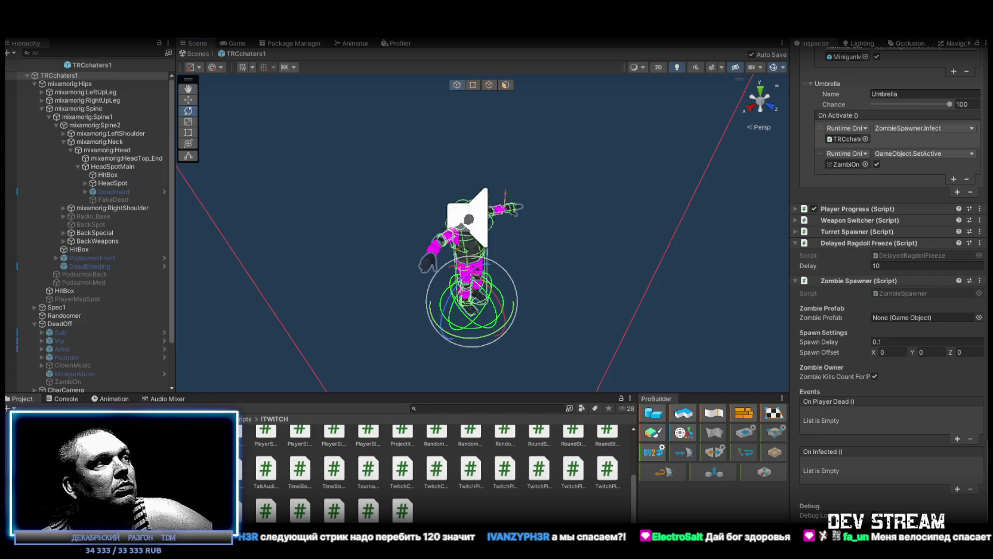
mouse_move(265, 445)
left_mouse_down()
mouse_move(755, 335)
mouse_move(905, 316)
left_mouse_up()
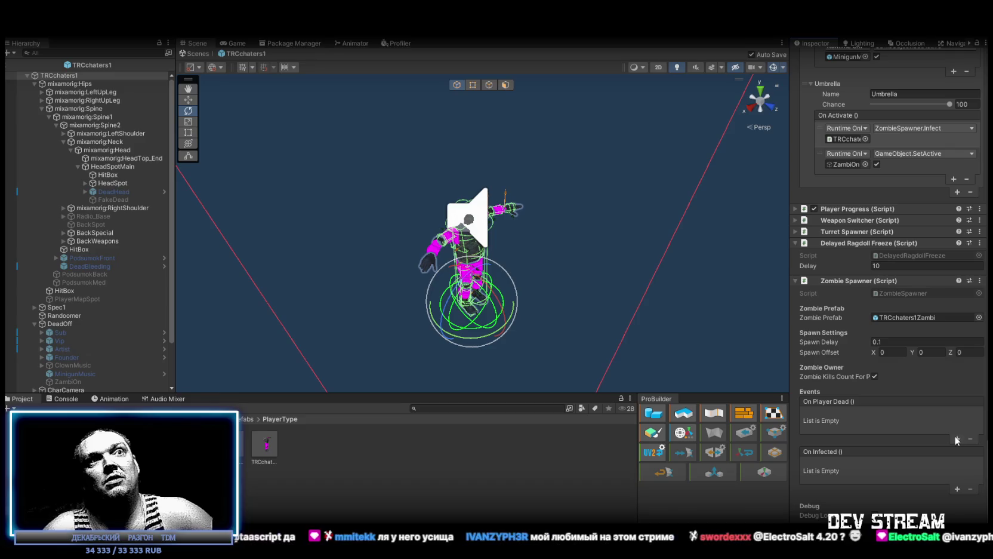
left_click(958, 488)
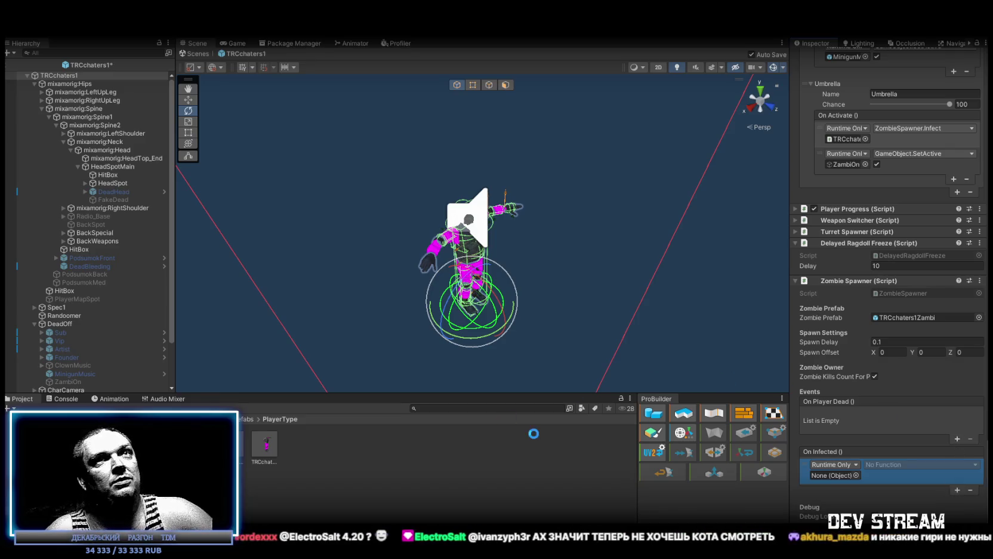
Step: Remove the ZambiOn SetActive call from the Umbrella's On Activate event
left_click(848, 165)
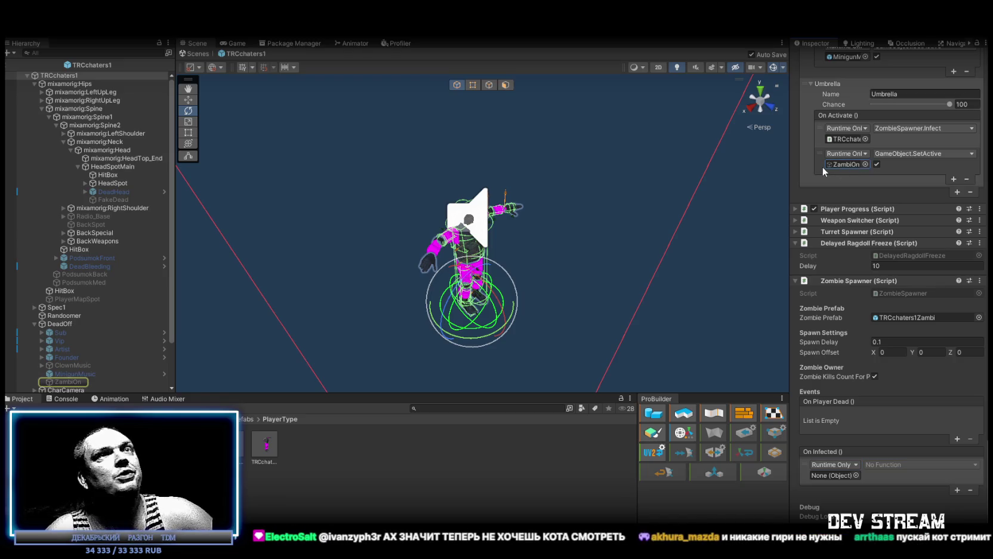
left_click(819, 163)
left_click(966, 179)
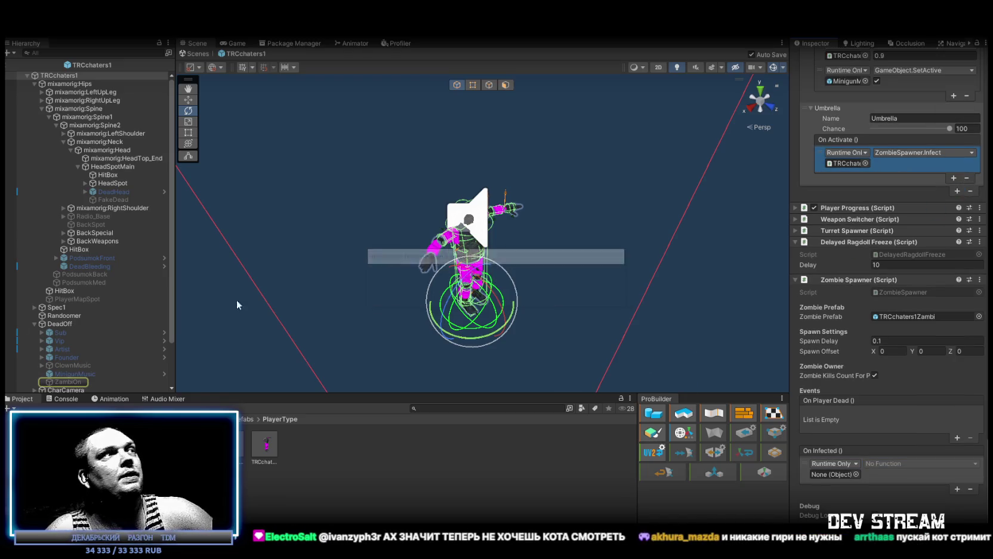
Step: Make On Infected call GameObject.SetActive(true) on ZambiOn, and add an empty On Player Dead entry
scroll(27, 351, "down", 3)
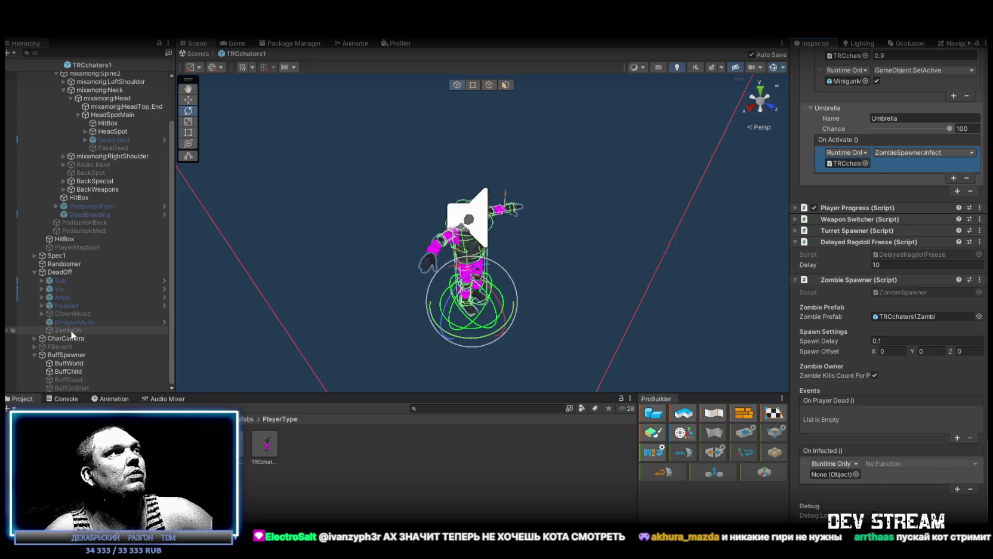
mouse_move(72, 336)
left_mouse_down()
mouse_move(596, 420)
mouse_move(835, 472)
left_mouse_up()
left_click(889, 464)
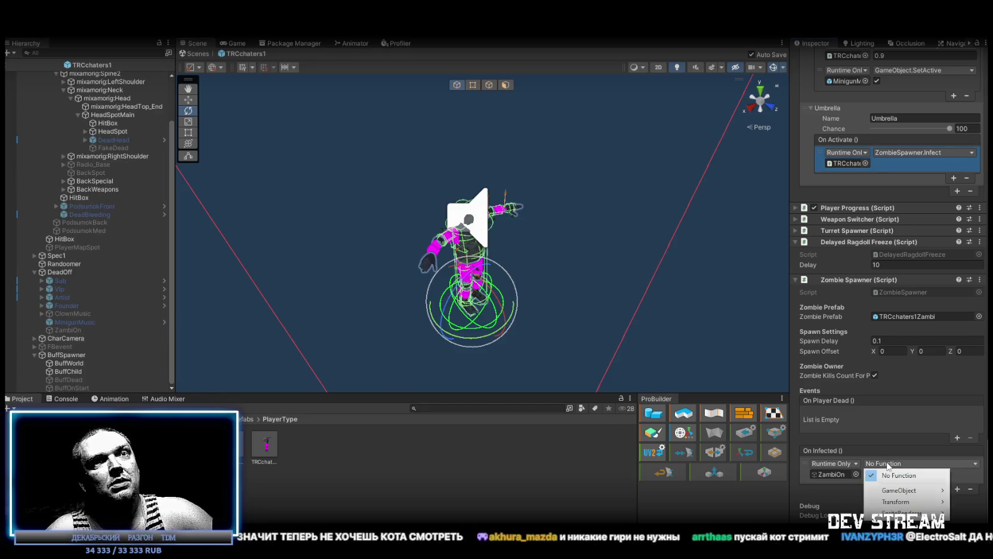
mouse_move(902, 491)
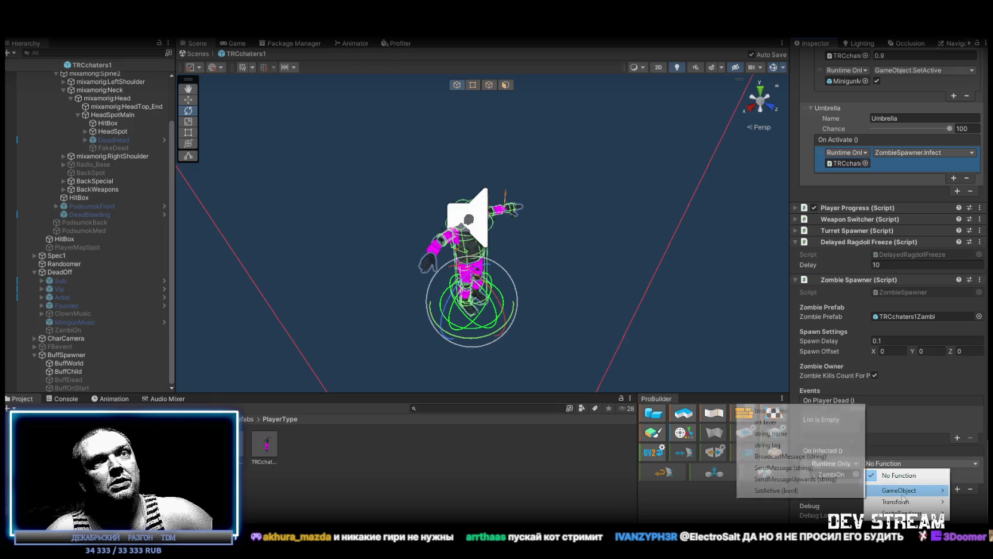
left_click(779, 490)
left_click(868, 474)
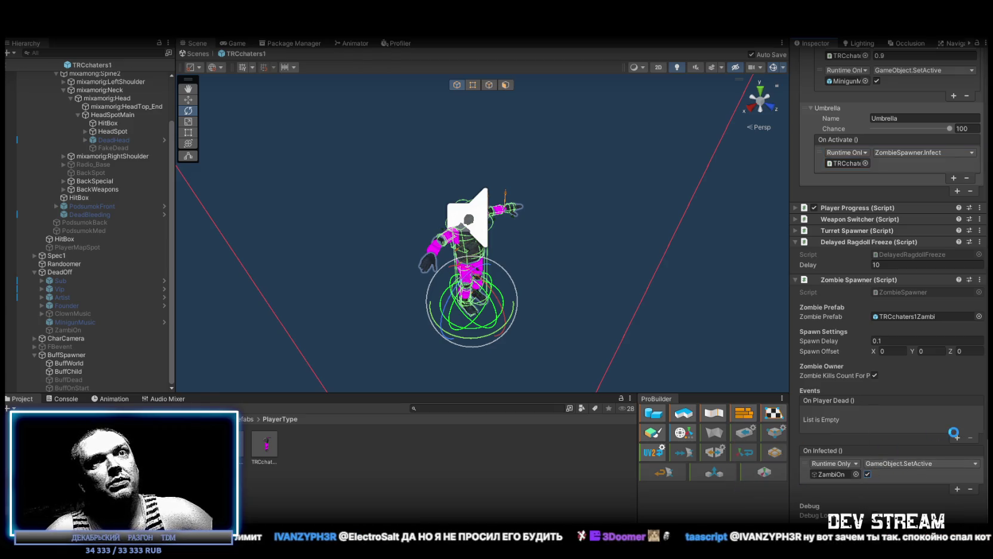
left_click(955, 438)
scroll(84, 239, "up", 3)
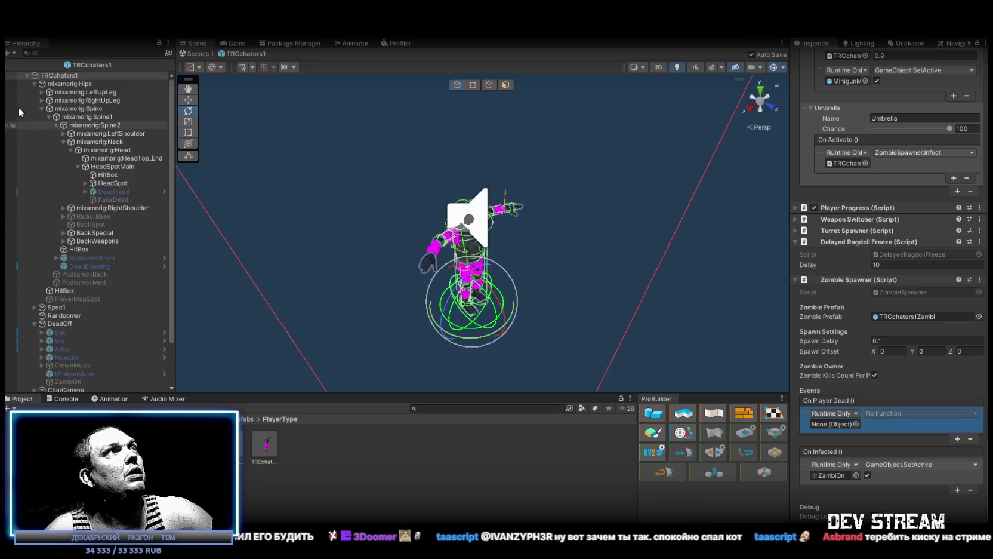
Step: Collapse TRCchaters1 to its direct children, such as mixamorig:Hips, Spec1 and BuffSpawner
left_click(26, 75, "alt")
left_click(26, 75)
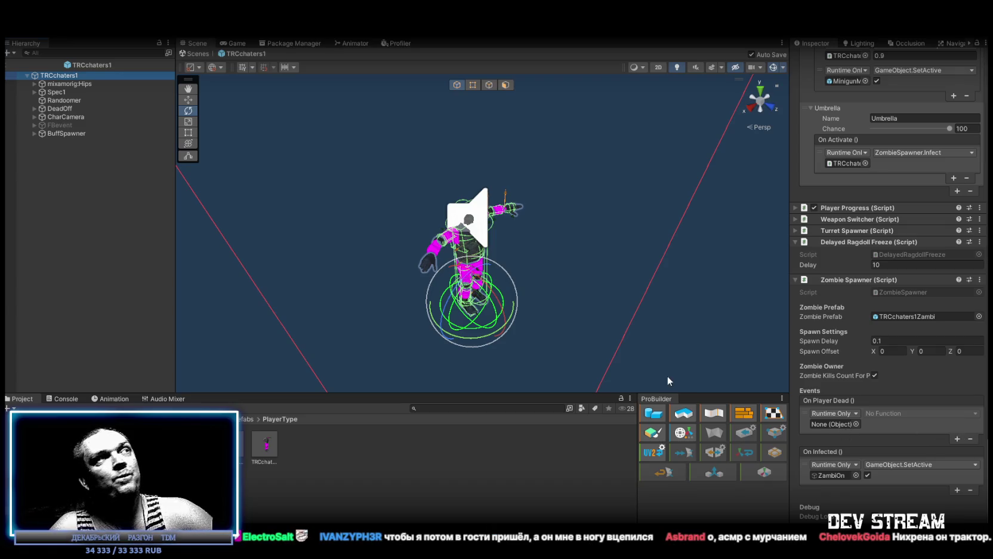
Step: Add a second On Player Dead entry and target the two at mixamorig:Hips and Spec1
left_click(958, 439)
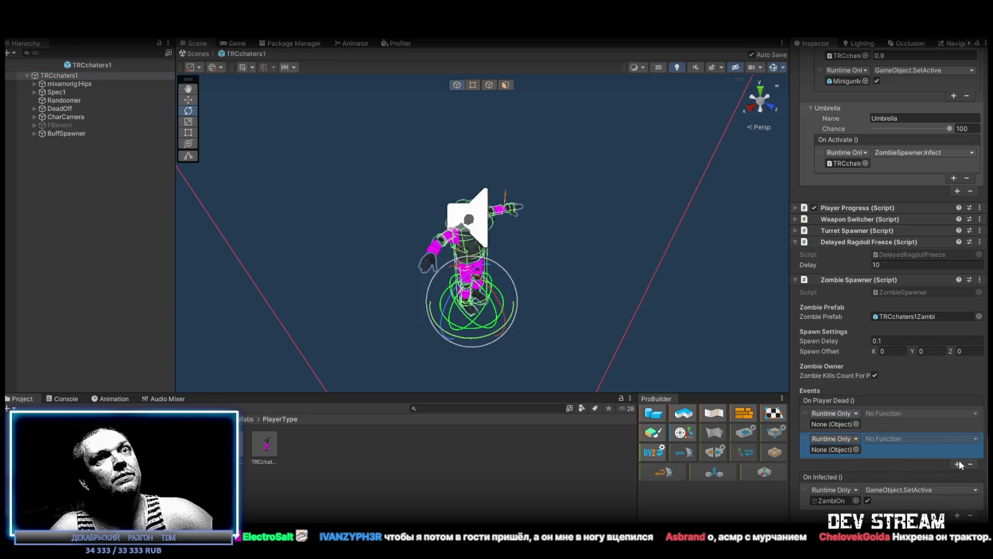
left_click(71, 86)
mouse_move(190, 123)
left_mouse_down()
mouse_move(836, 445)
mouse_move(834, 423)
left_mouse_up()
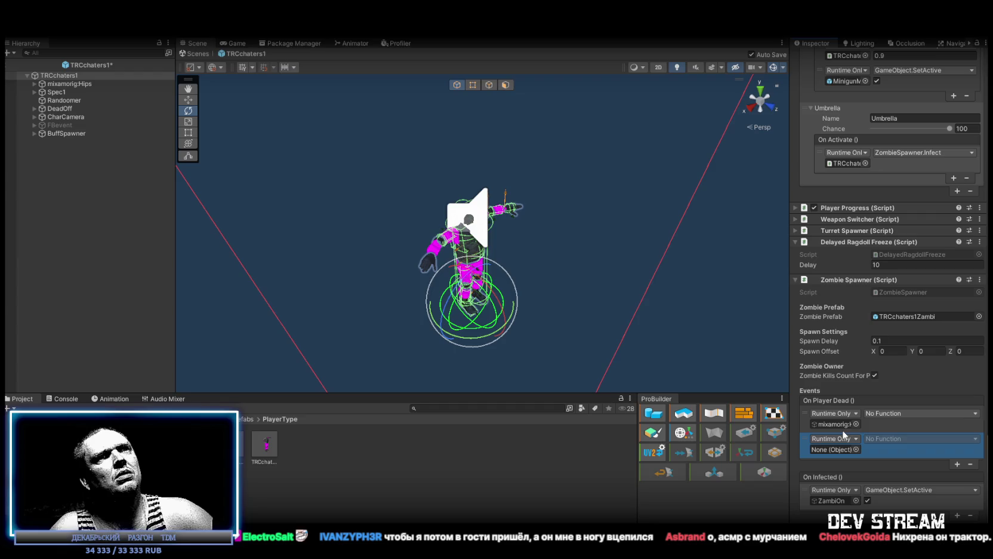
mouse_move(69, 91)
left_mouse_down()
mouse_move(454, 275)
mouse_move(796, 462)
mouse_move(837, 450)
left_mouse_up()
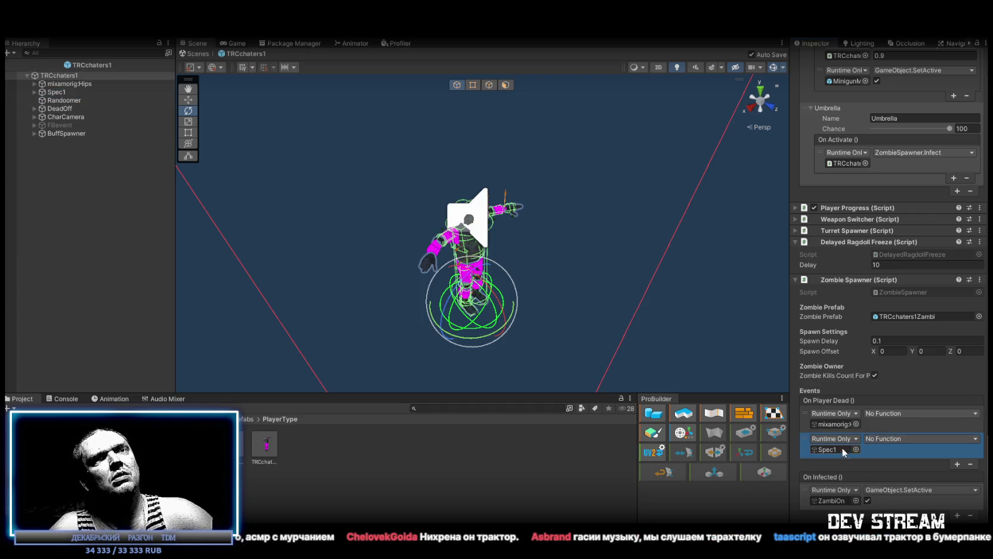
Step: Set both On Player Dead calls to GameObject.SetActive with false
left_click(903, 416)
mouse_move(899, 442)
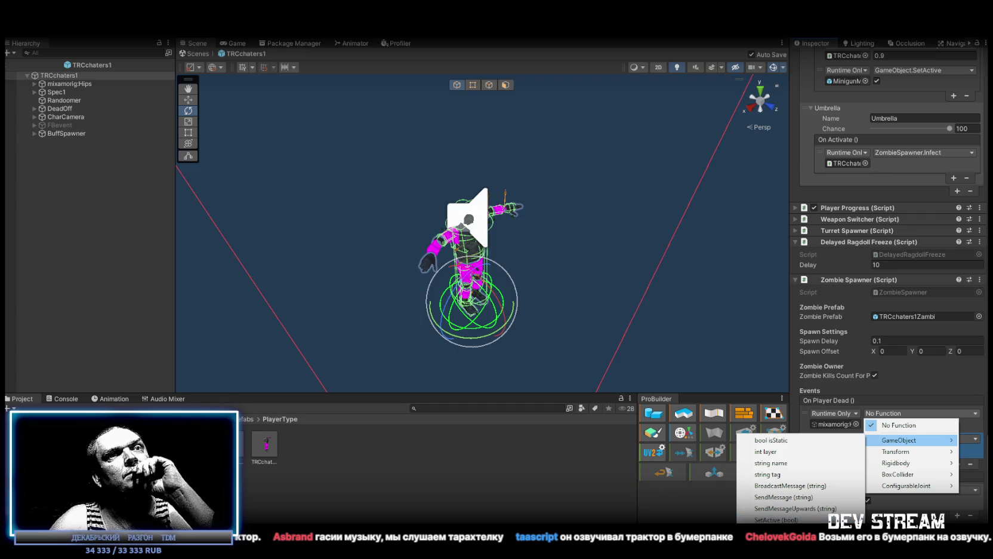
left_click(776, 520)
left_click(920, 438)
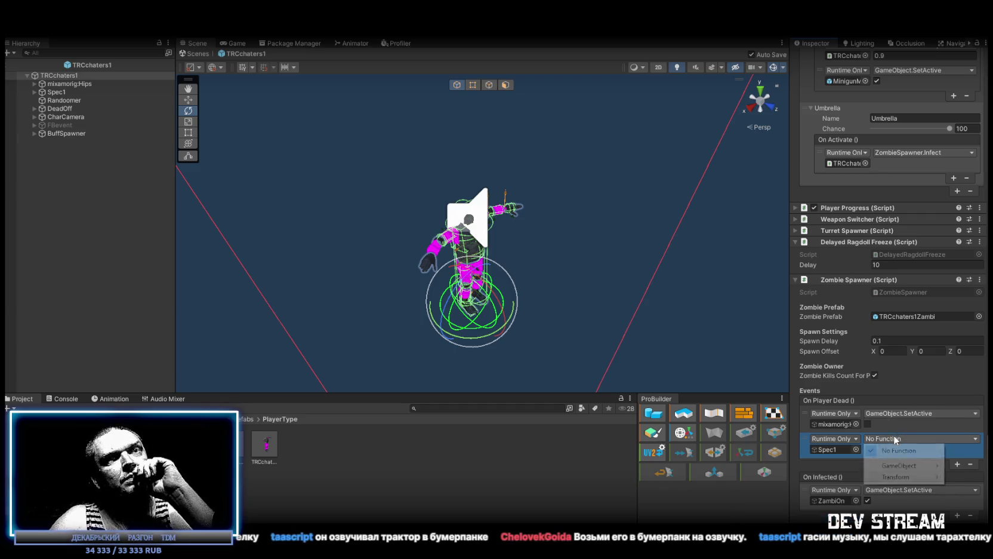
mouse_move(897, 468)
left_click(864, 451)
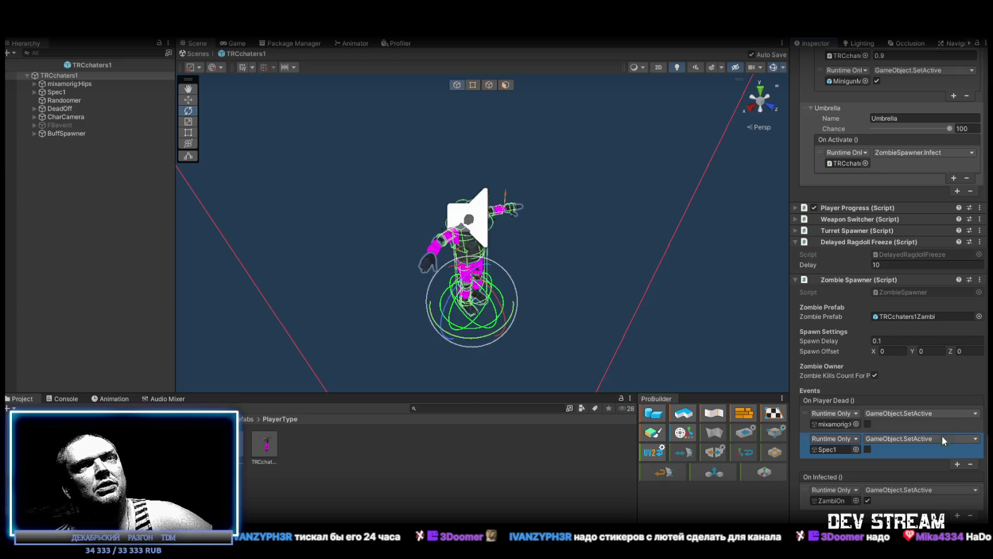
Step: Check the wired Zombie Spawner event slots, then bring up ZombieSpawner.cs in Visual Studio
scroll(946, 433, "down", 2)
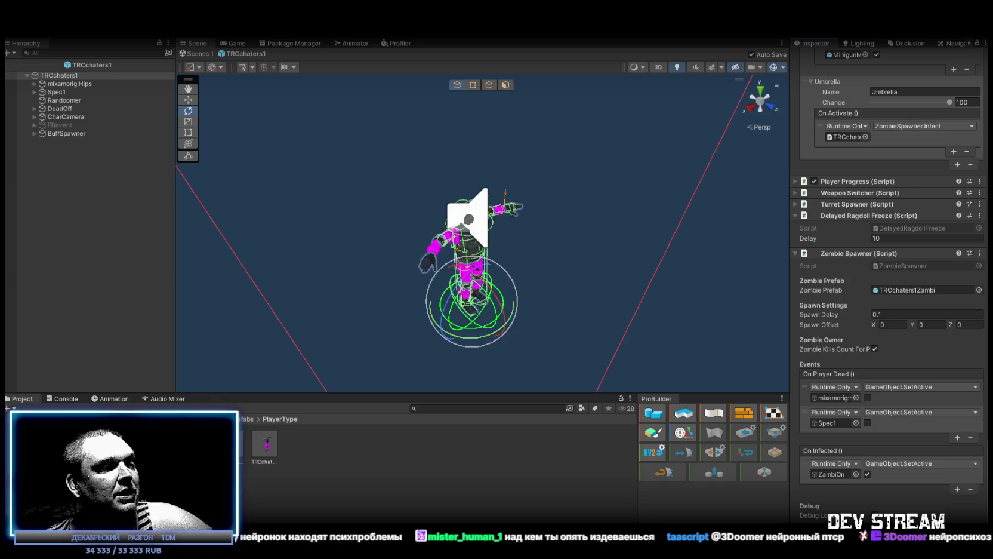
key("alt+Tab")
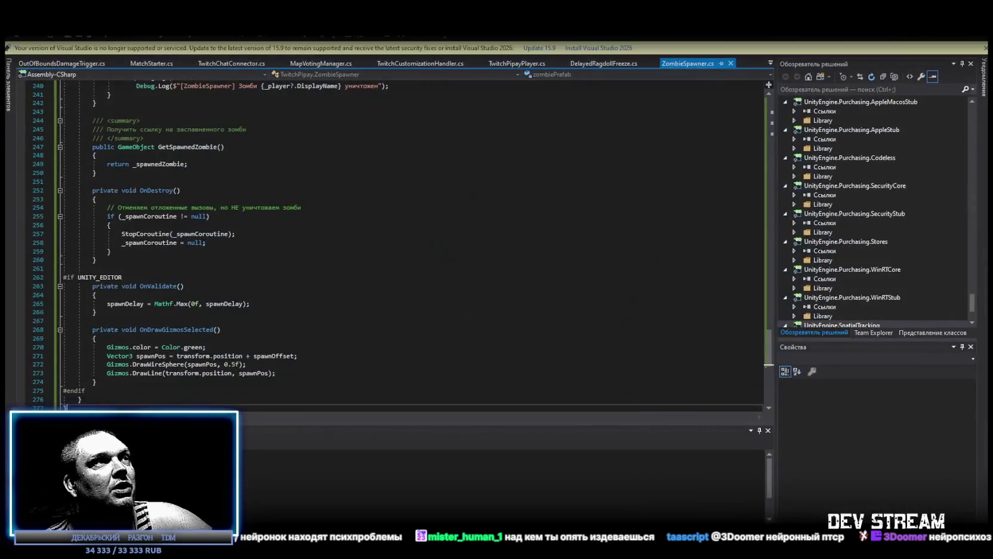
Step: Overwrite ZombieSpawner.cs with the updated code, dropping GetSpawnedZombie, and return to Unity
scroll(212, 286, "down", 4)
scroll(154, 387, "up", 4)
key("ctrl+a")
key("ctrl+v")
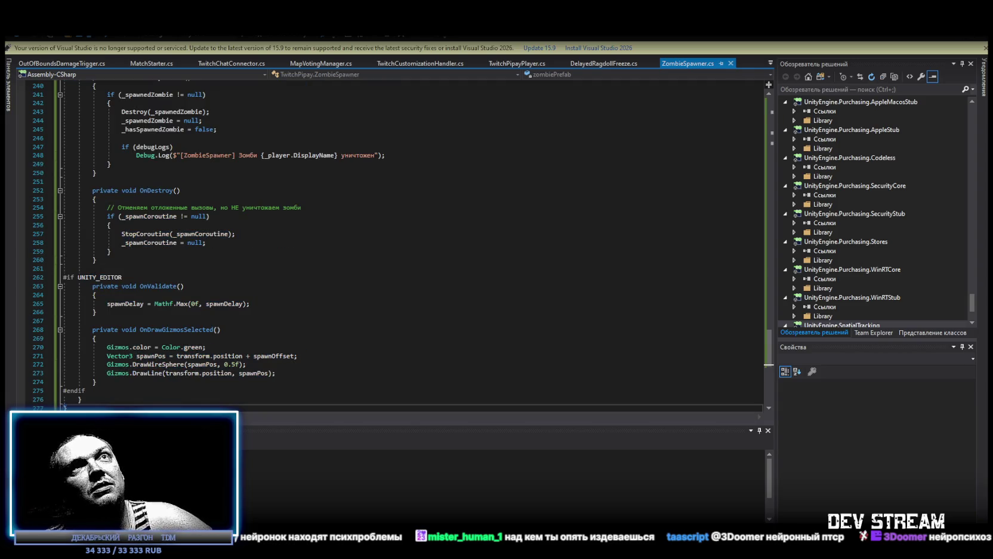
key("alt+Tab")
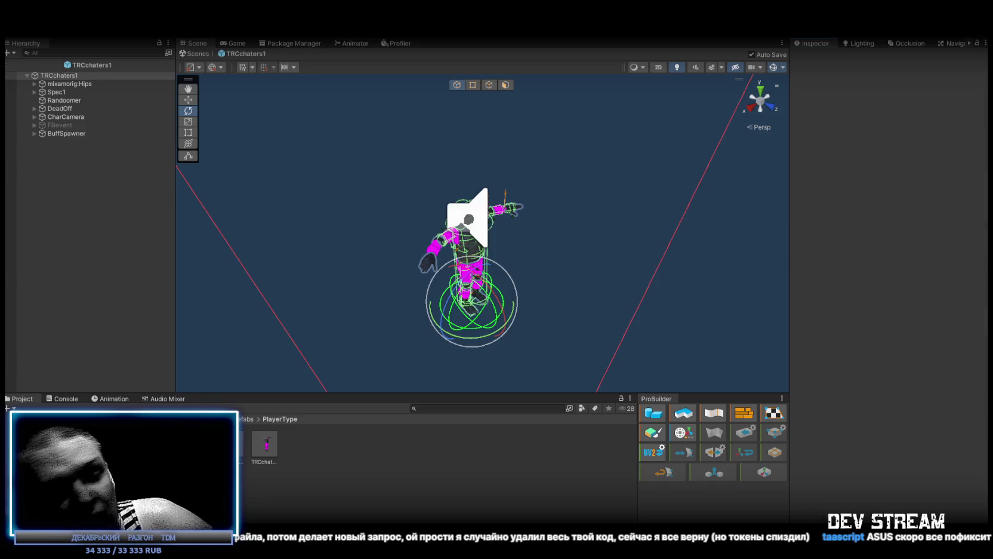
Step: Scroll to the recompiled Zombie Spawner and move it above Delayed Ragdoll Freeze
scroll(879, 350, "down", 20)
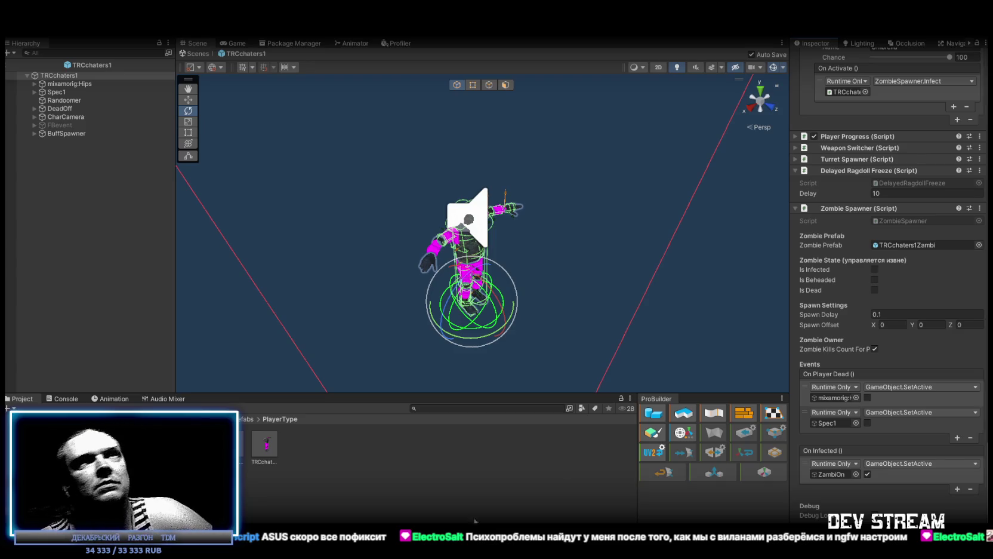
left_click_drag(857, 207, 858, 161)
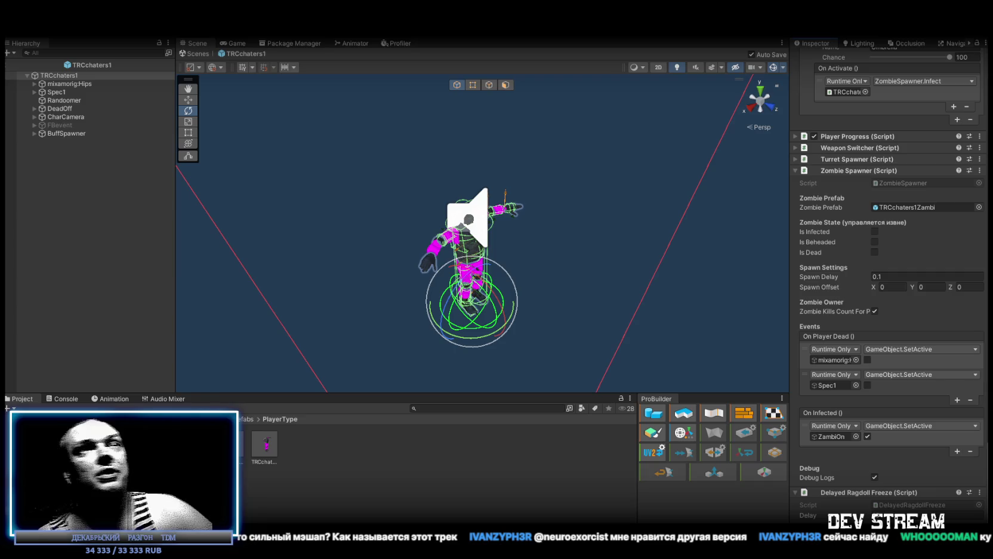
Step: Scroll through TRCchaters1's Inspector to check Zombie Spawner's position relative to Delayed Ragdoll Freeze
scroll(874, 317, "up", 10)
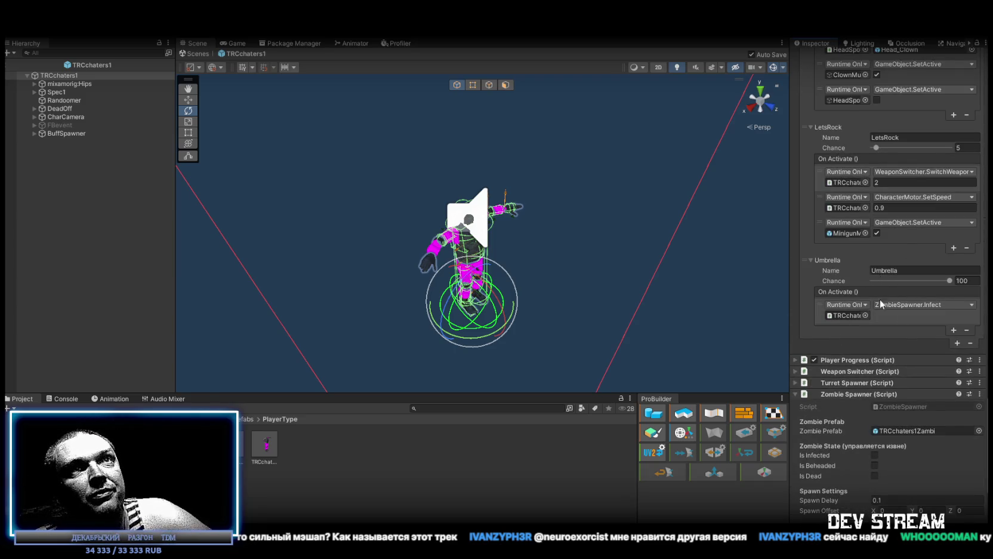
scroll(890, 299, "down", 8)
scroll(882, 346, "up", 7)
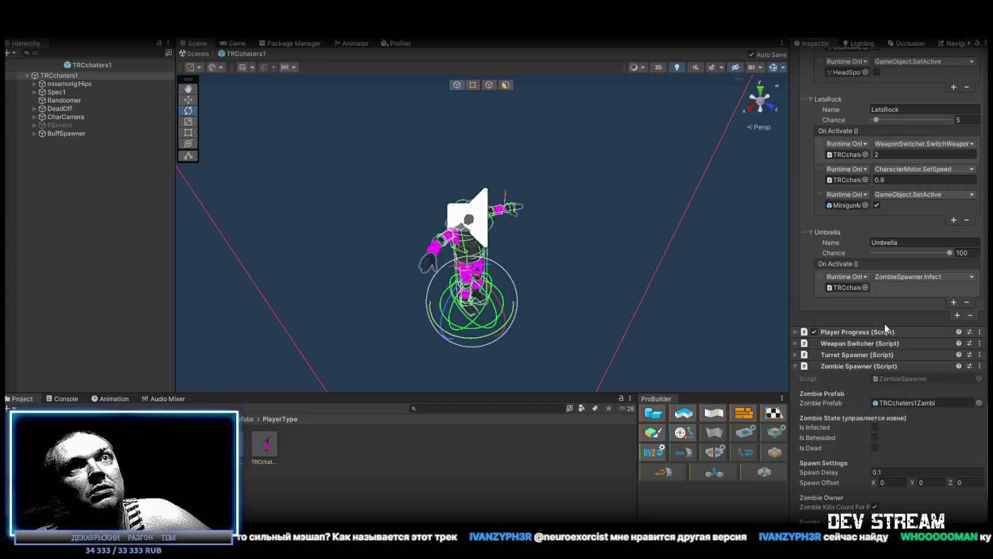
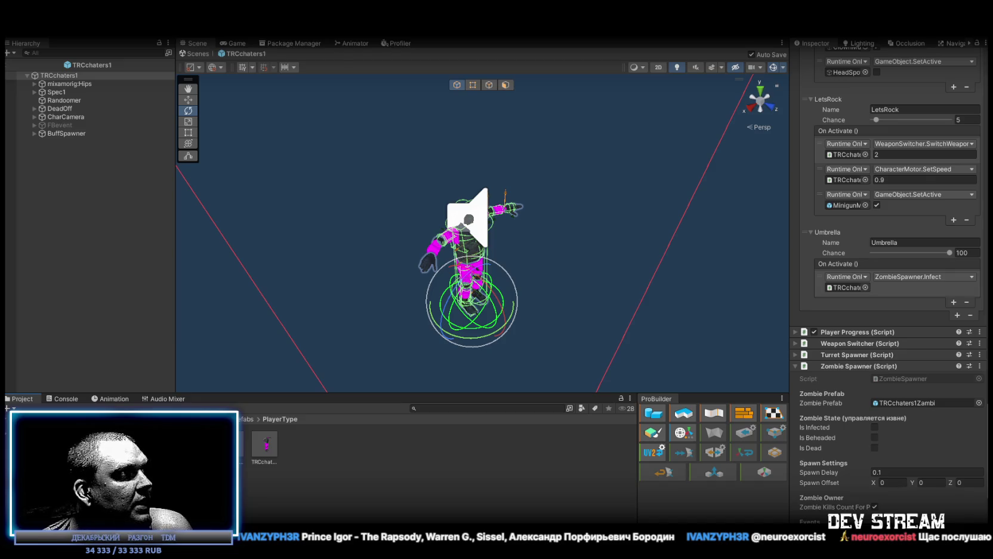
Step: Open the !TWITCH scripts folder in the Project window
left_click(53, 471)
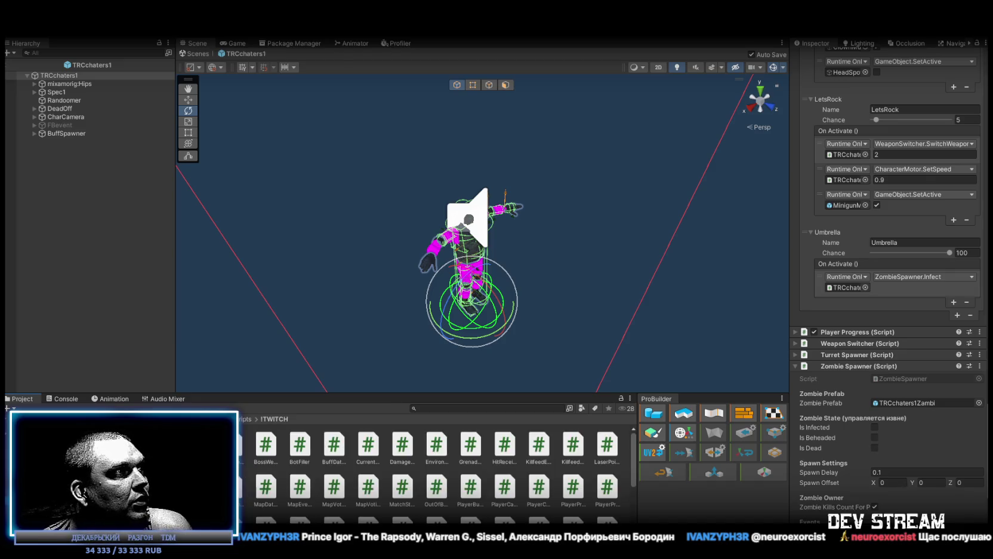
scroll(305, 475, "down", 3)
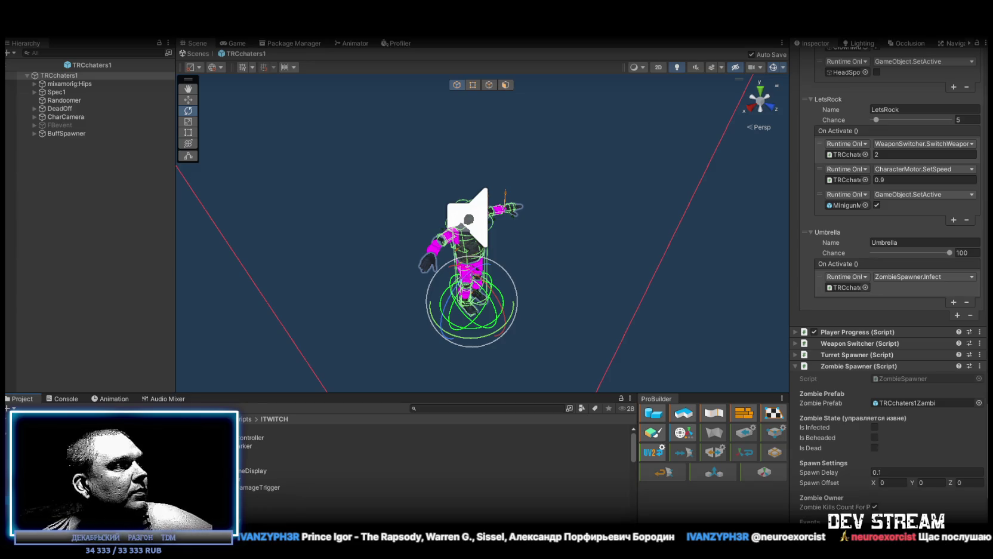
right_click(95, 497)
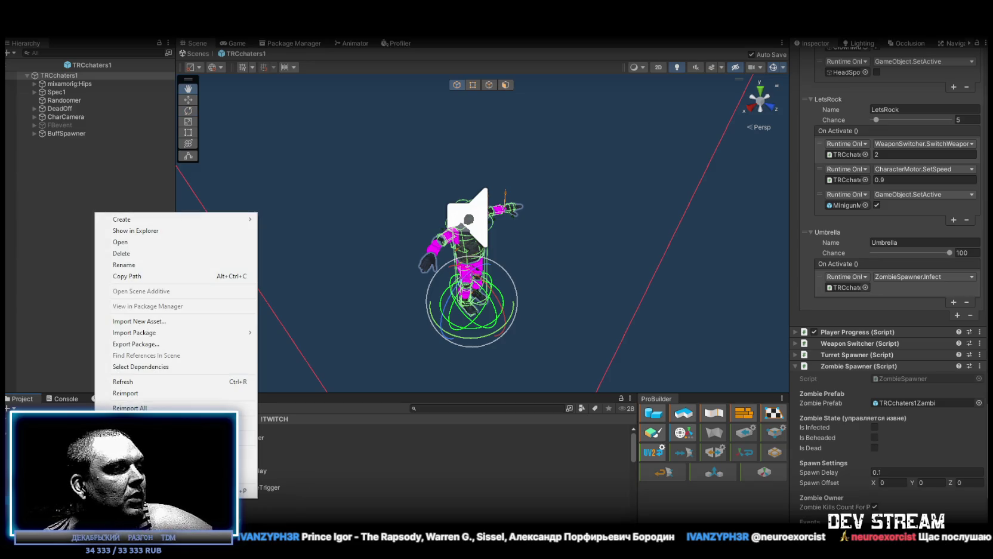
key("Escape")
key("e")
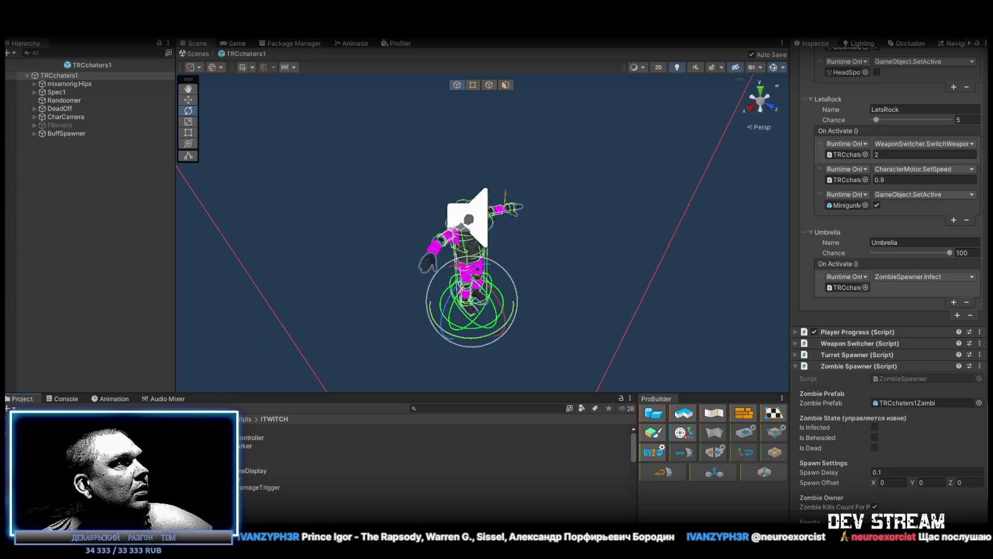
Step: Create a new C# script named InfectionTrigger and open it in the code editor
right_click(63, 418)
mouse_move(139, 229)
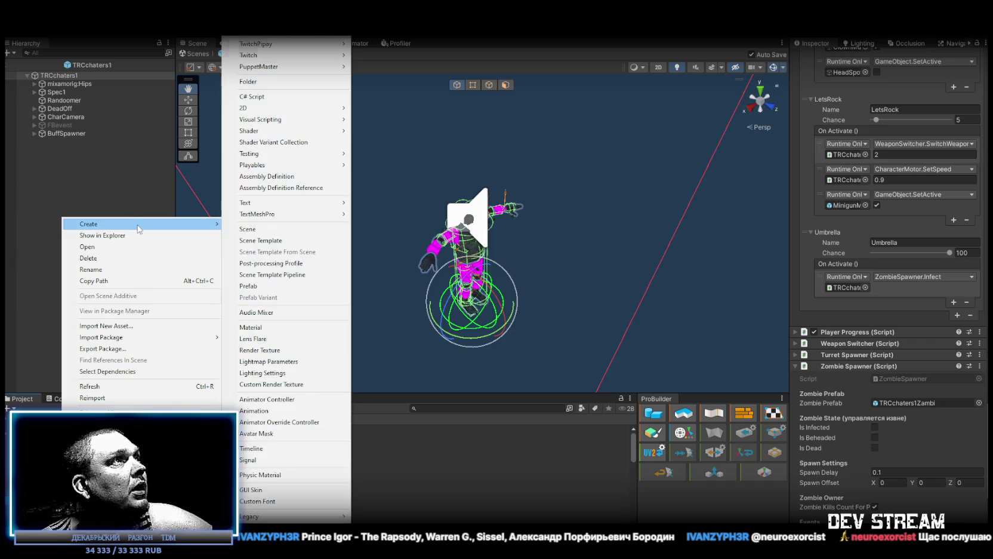
left_click(255, 97)
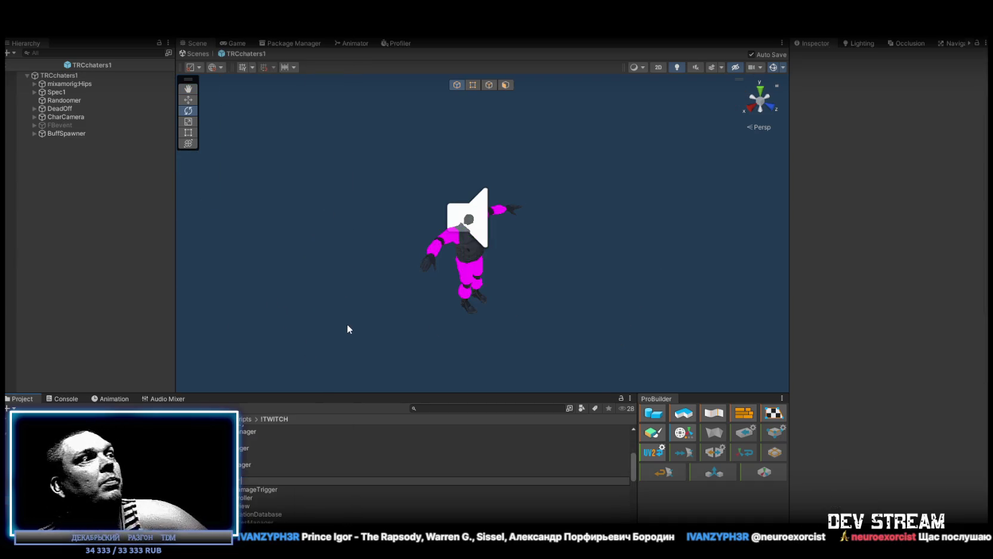
key("Return")
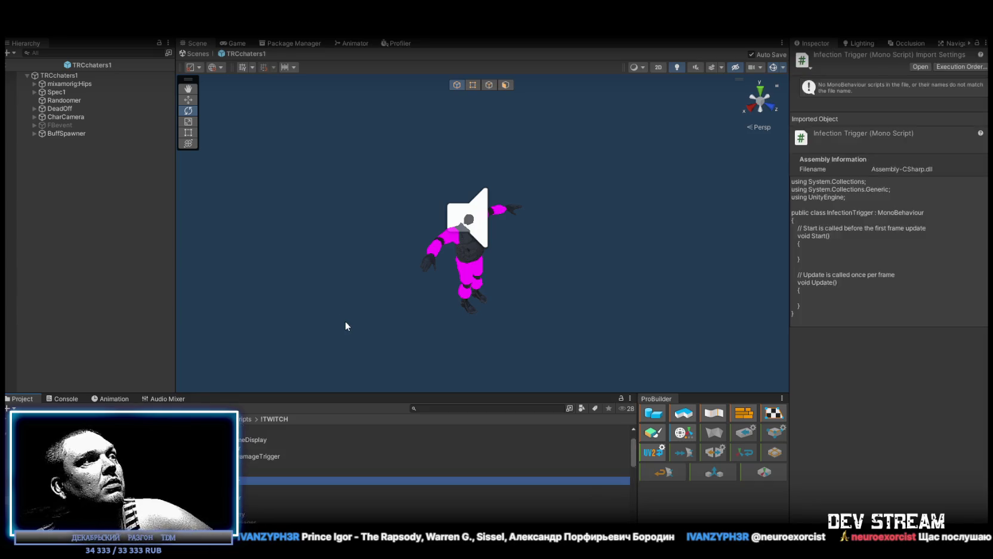
key("alt+Tab")
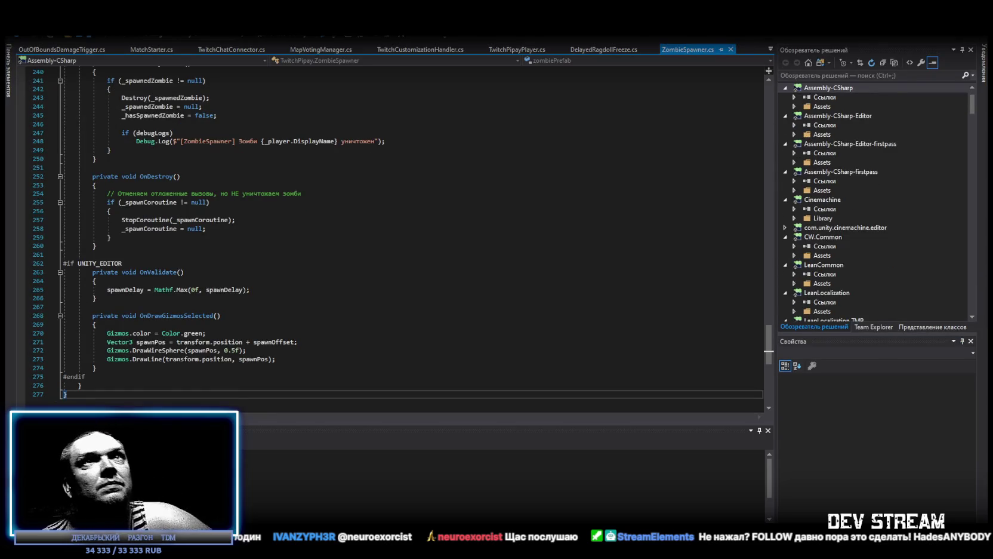
Step: Replace the template with the full InfectionTrigger code that calls ZombieSpawner.Infect(), and save it
key("alt+Tab")
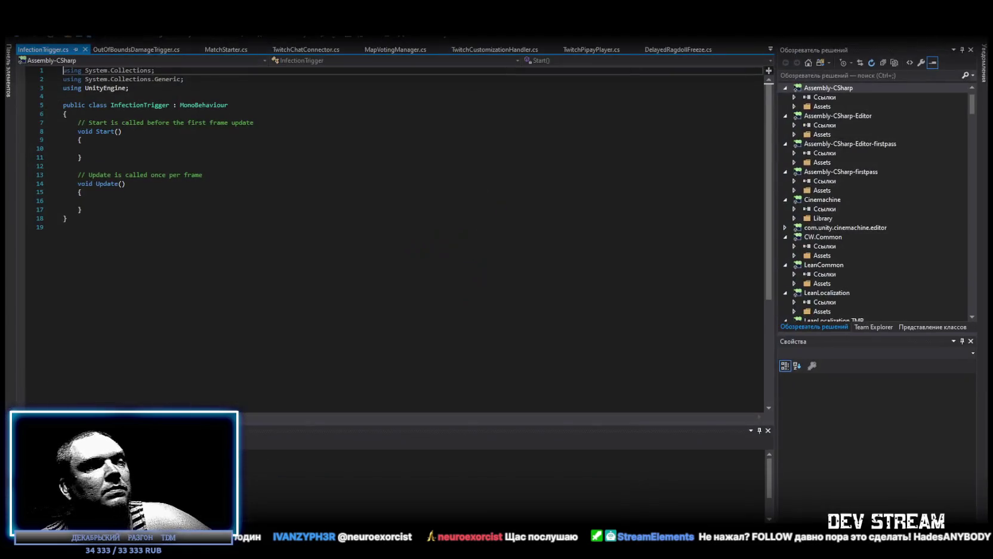
key("ctrl+a")
key("ctrl+v")
scroll(209, 315, "up", 13)
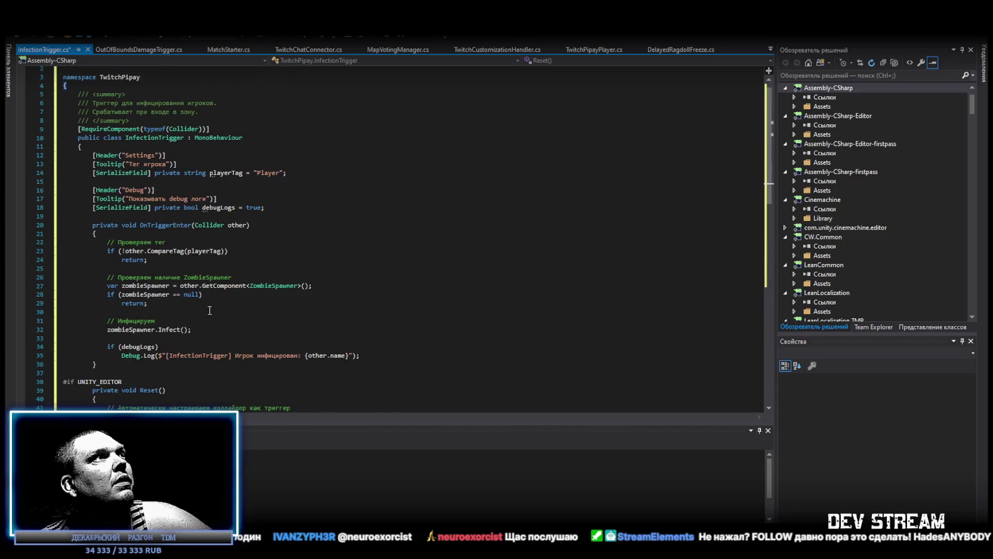
key("ctrl+s")
key("alt+Tab")
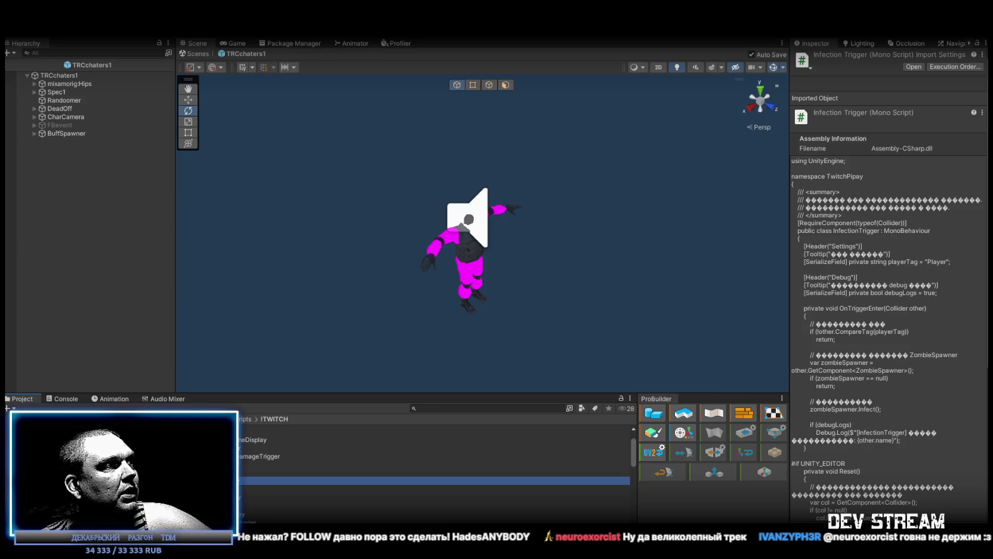
Step: Pick the TRC_Zambi prefab in Prefabs > PlayerType and open it for editing
left_click(257, 437)
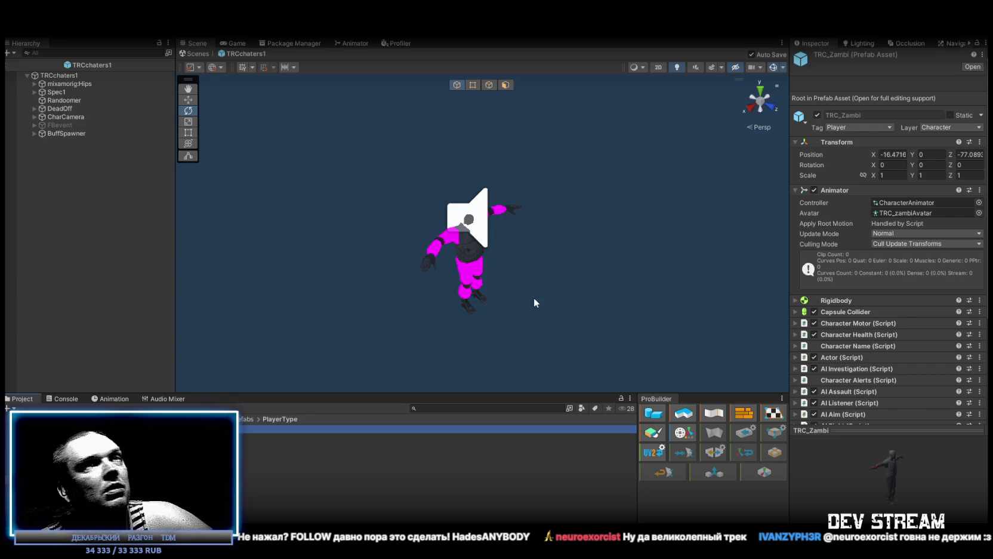
scroll(878, 294, "down", 5)
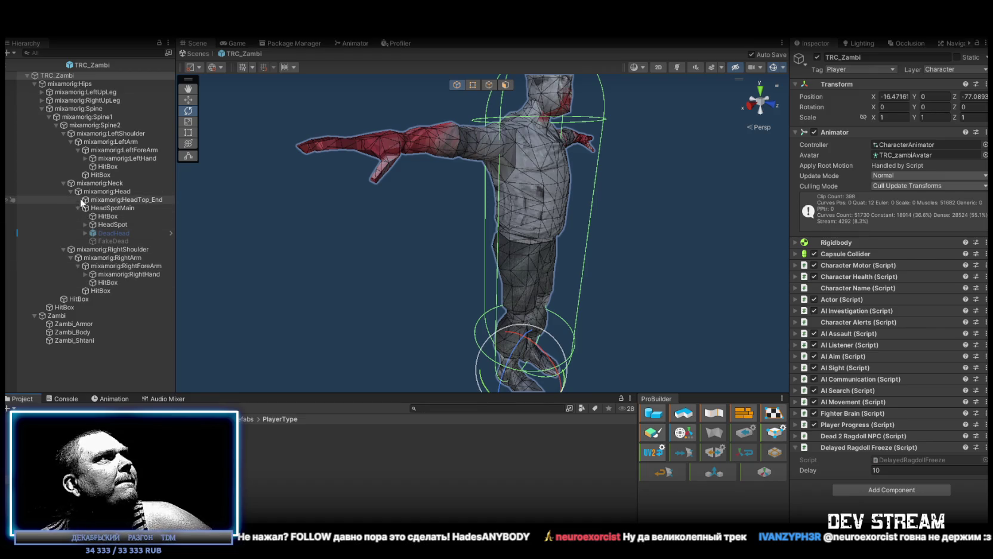
Step: Expand both hand bones and select the Fist Left and Fist Right colliders
left_click(88, 159)
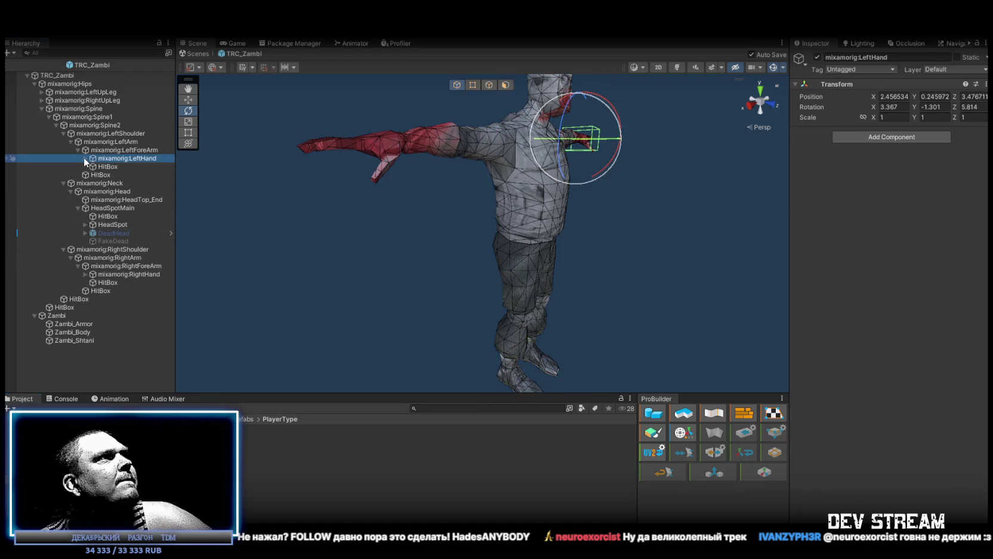
left_click(85, 157)
left_click(84, 324)
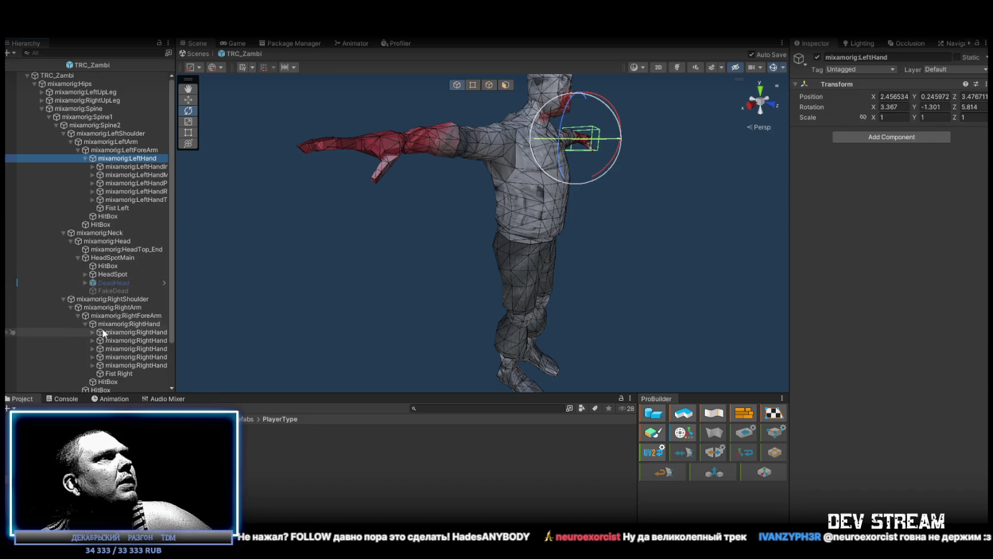
left_click(123, 371)
left_click(119, 207, "ctrl")
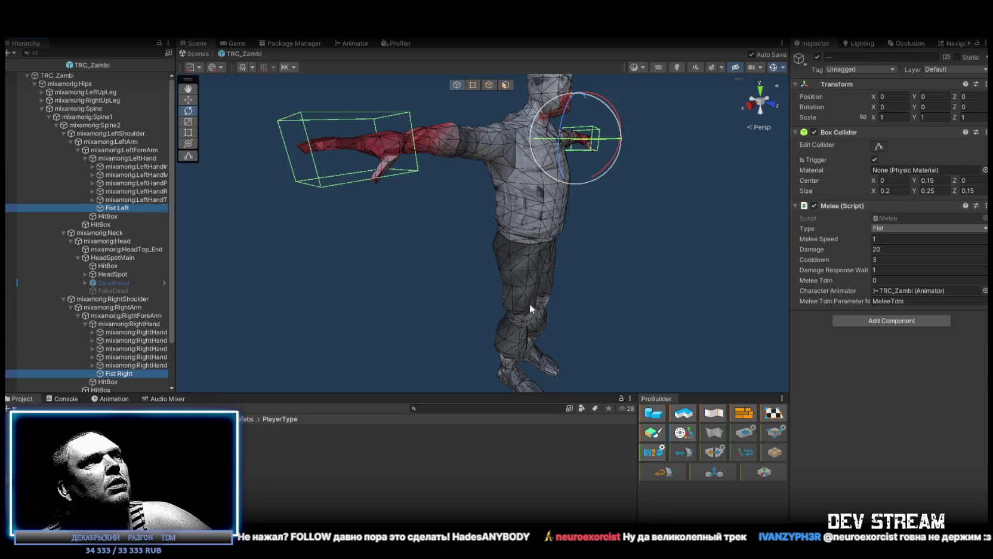
Step: Add an Infection Trigger to both fists with Debug Logs turned off
left_click(898, 320)
type("шта")
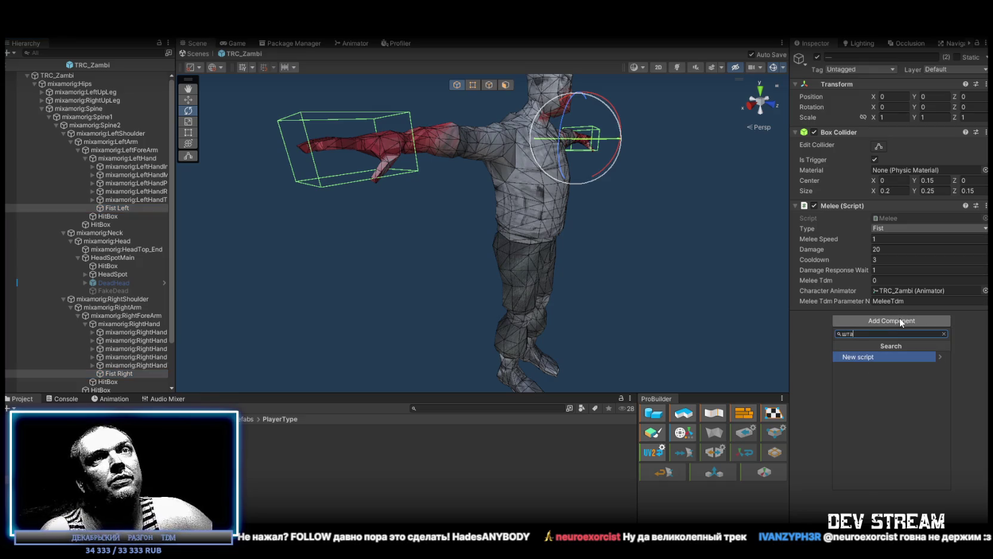
key("BackSpace")
type("infec")
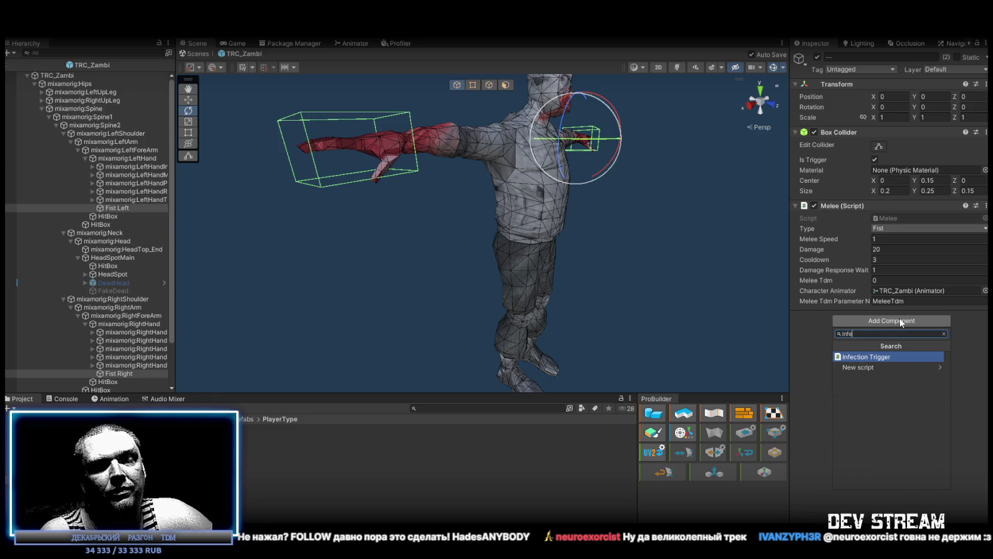
left_click(881, 358)
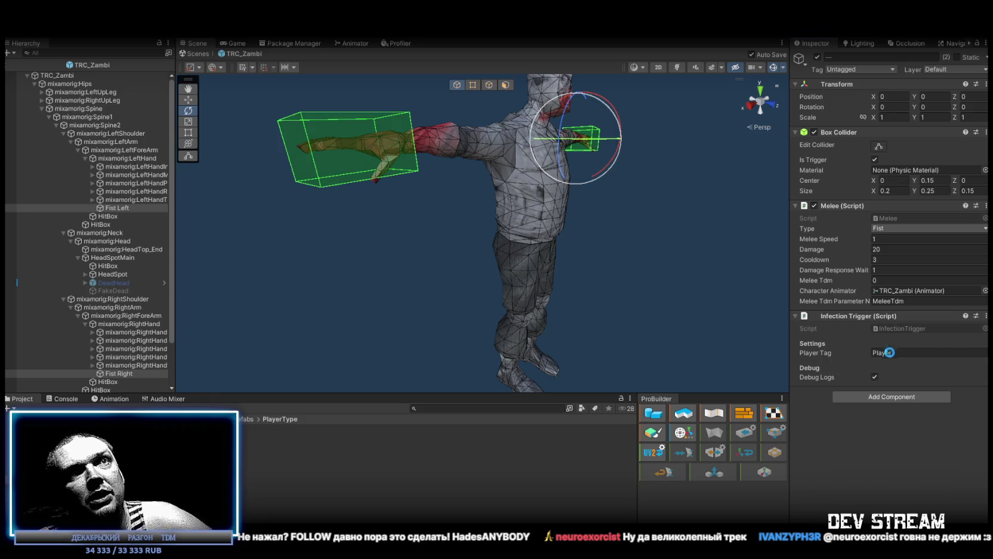
mouse_move(668, 222)
left_mouse_down()
mouse_move(611, 310)
mouse_move(624, 258)
mouse_move(595, 332)
left_mouse_up()
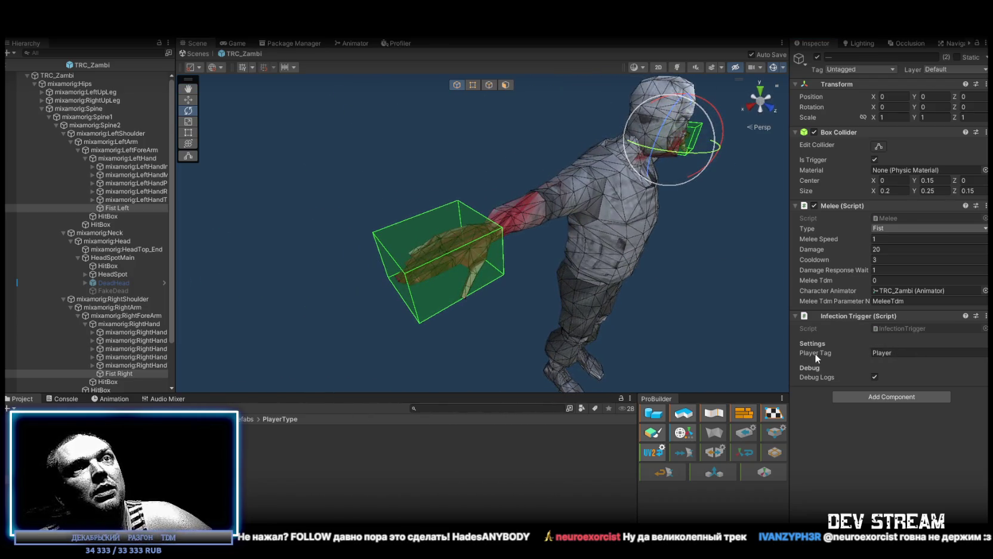
left_click(876, 377)
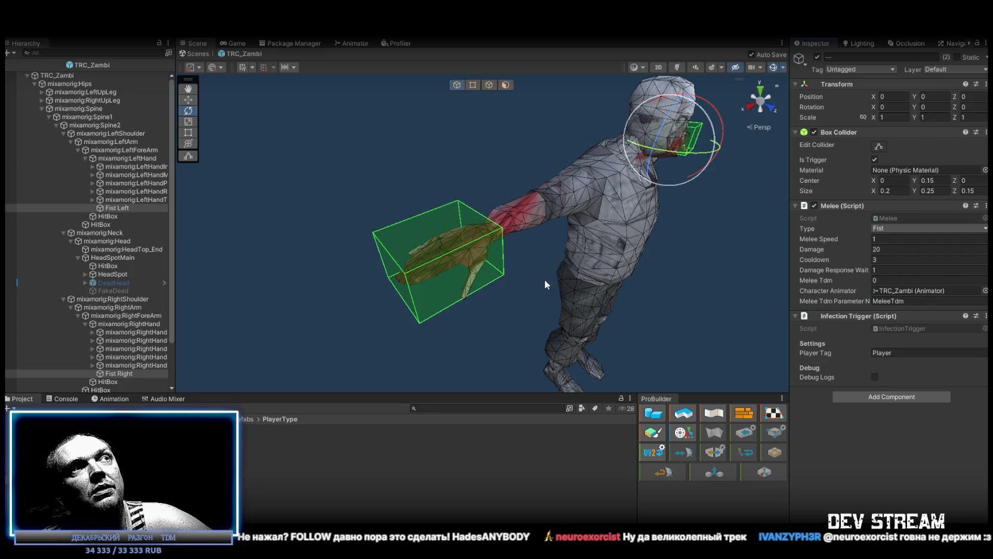
scroll(624, 247, "down", 5)
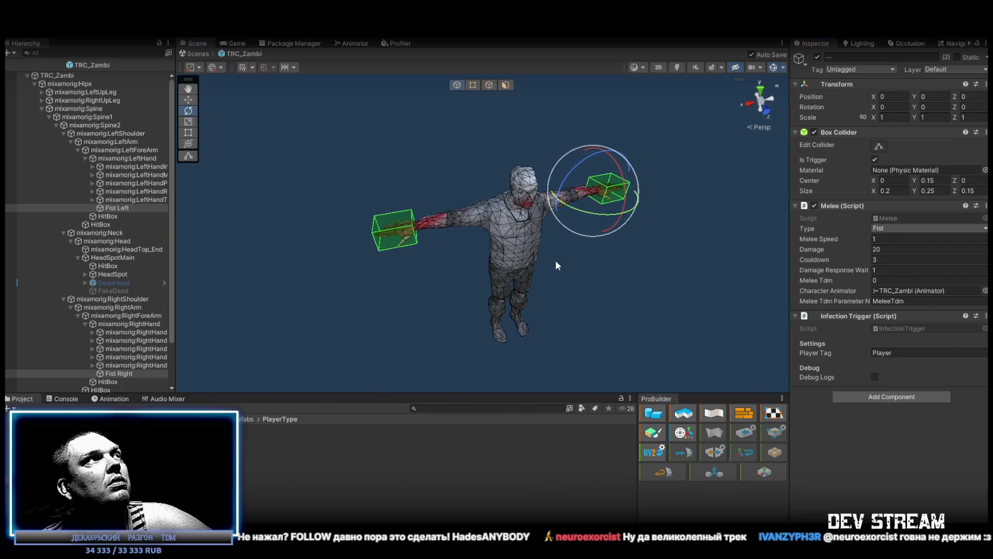
left_click(64, 75)
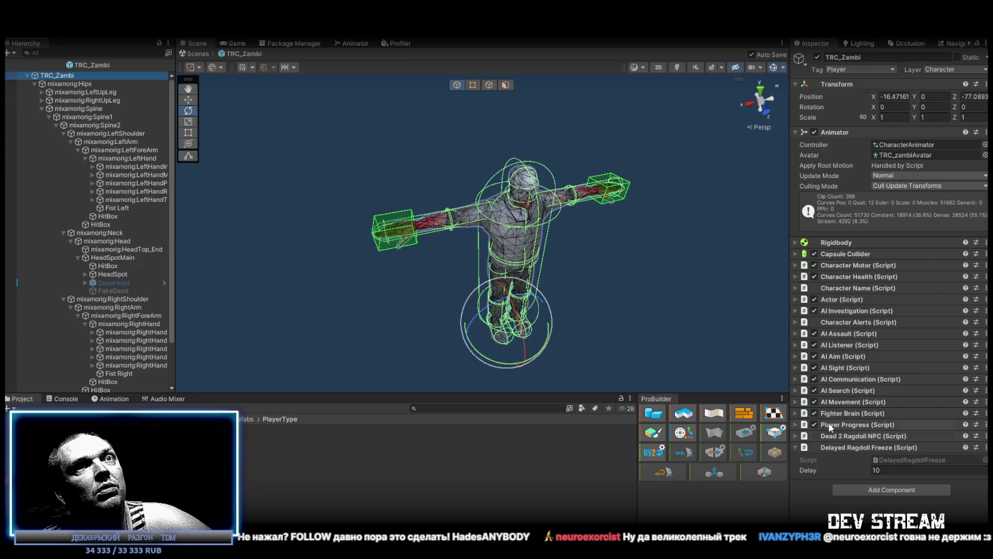
Step: Add a Biped Ragdoll Creator component to TRC_Zambi
left_click(795, 436)
scroll(853, 432, "down", 3)
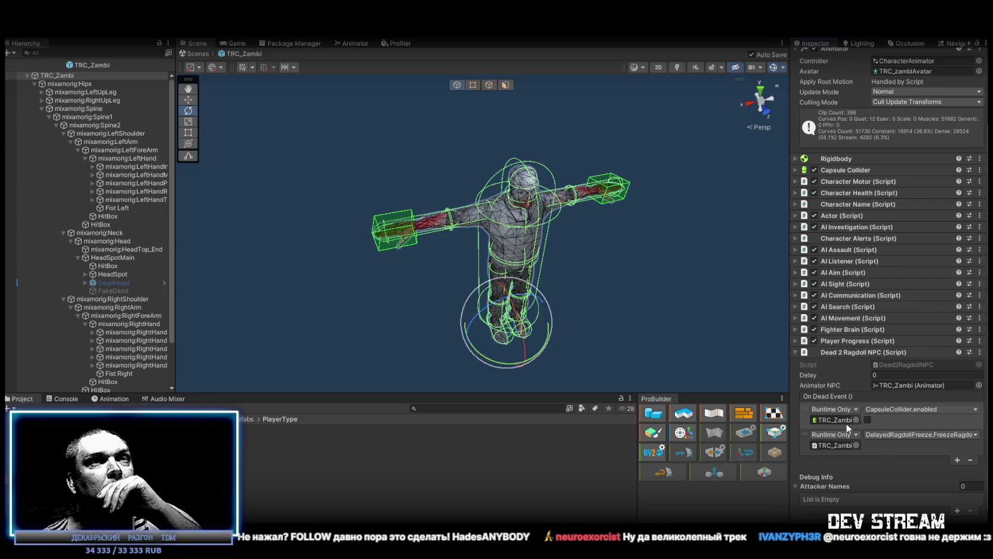
left_click(796, 353)
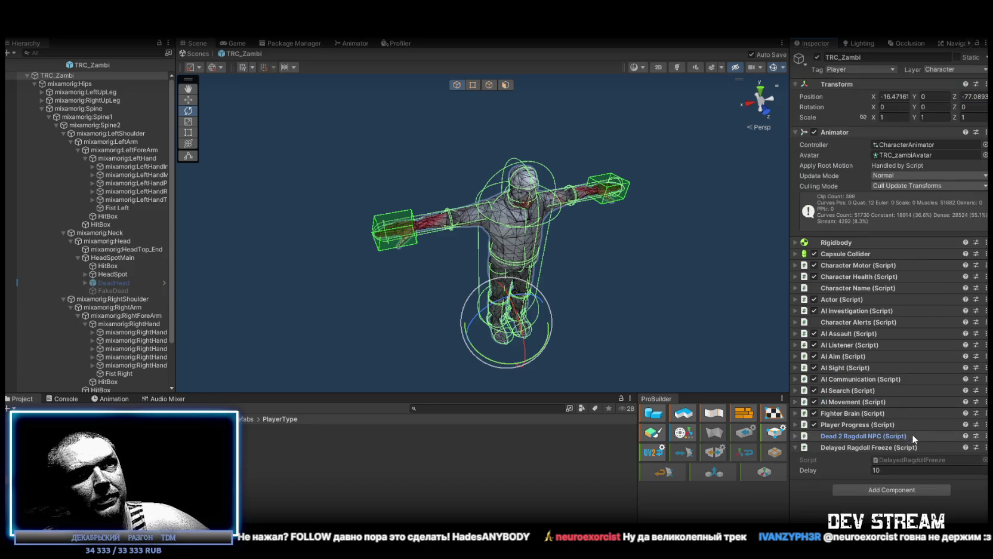
left_click(902, 491)
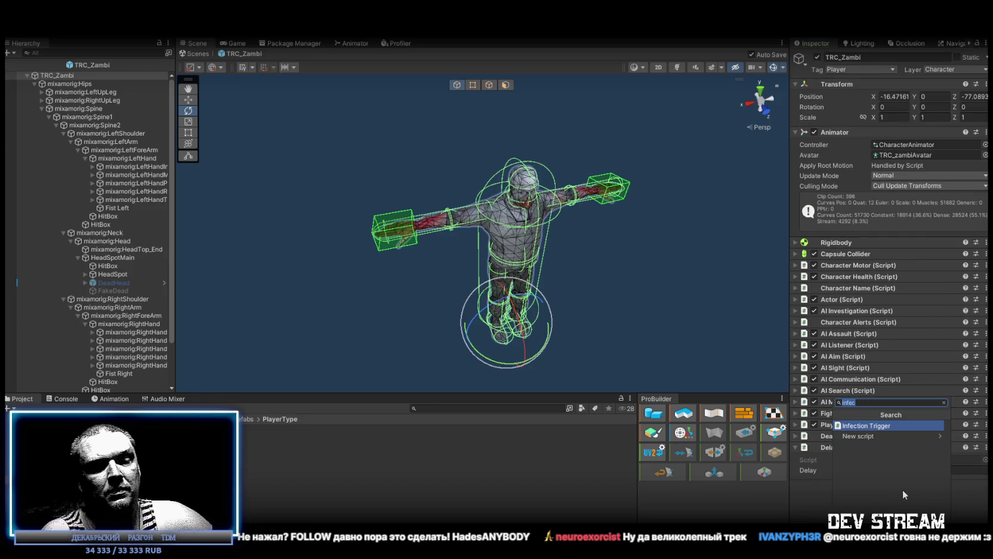
type("ragd")
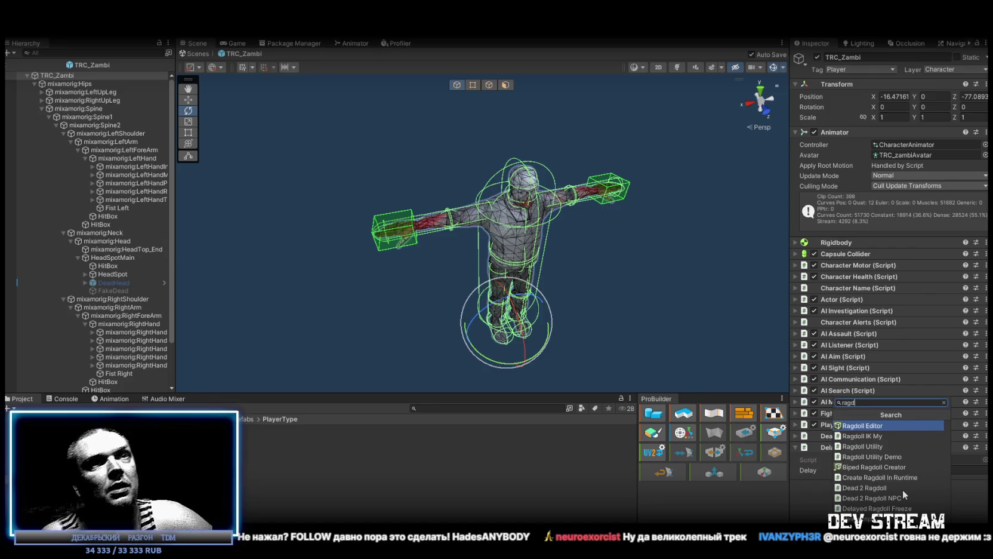
left_click(904, 467)
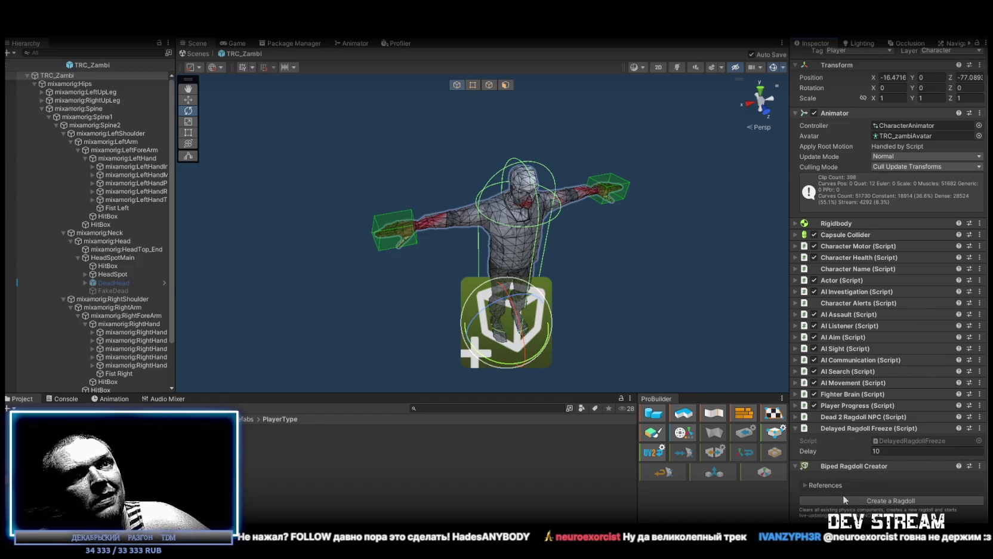
Step: Generate the ragdoll with weight 200, configurable joints and box torso and foot colliders
left_click(805, 485)
left_click(805, 484)
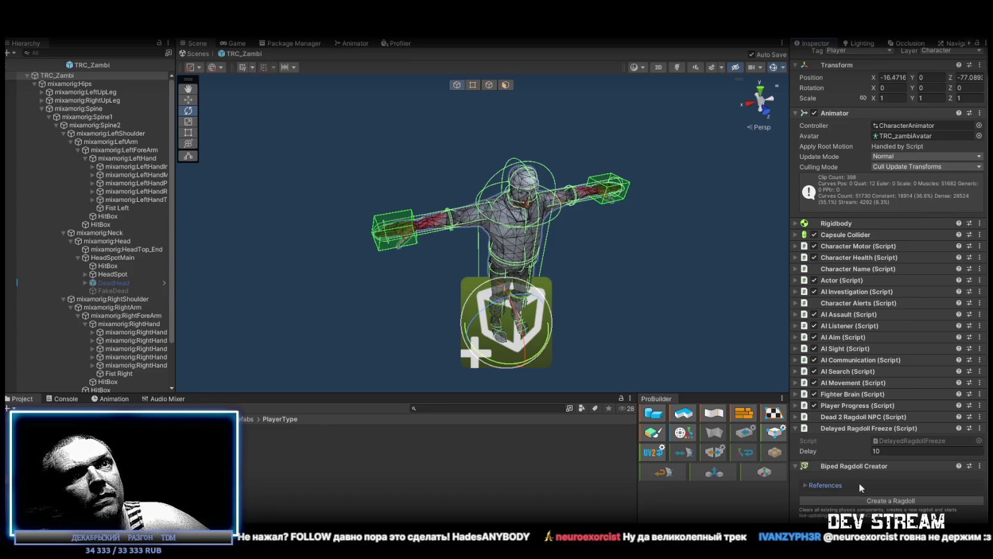
left_click(873, 501)
scroll(894, 471, "down", 5)
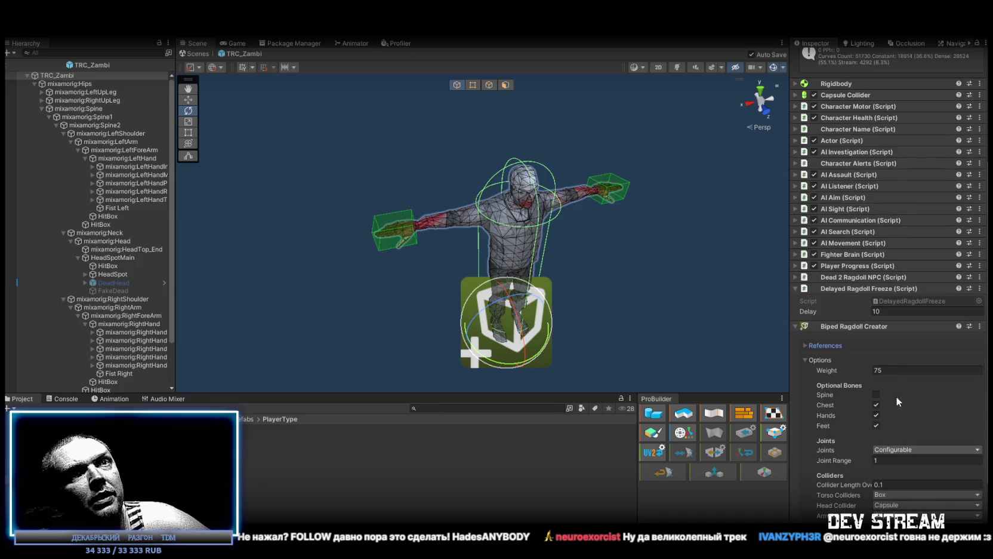
left_click(891, 368)
type("200")
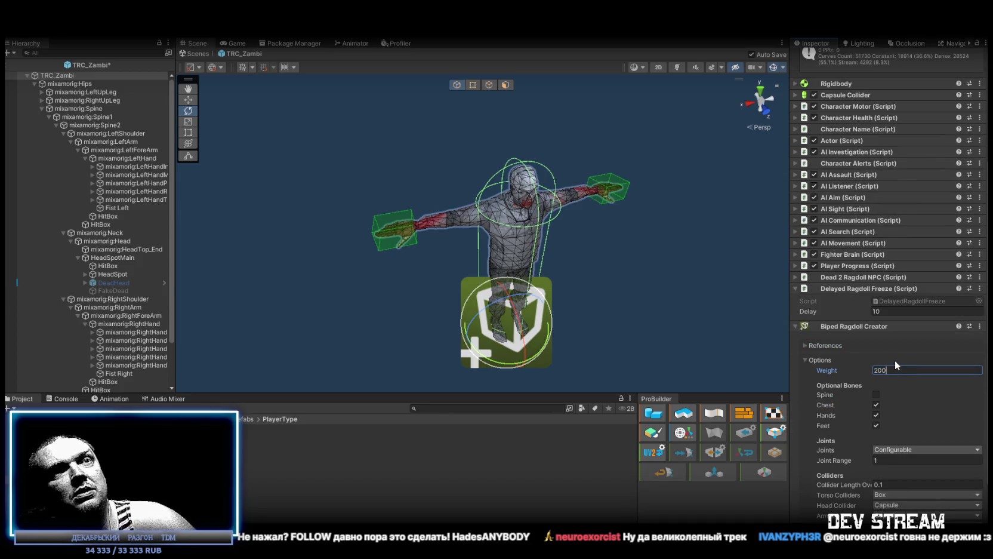
scroll(882, 416, "down", 3)
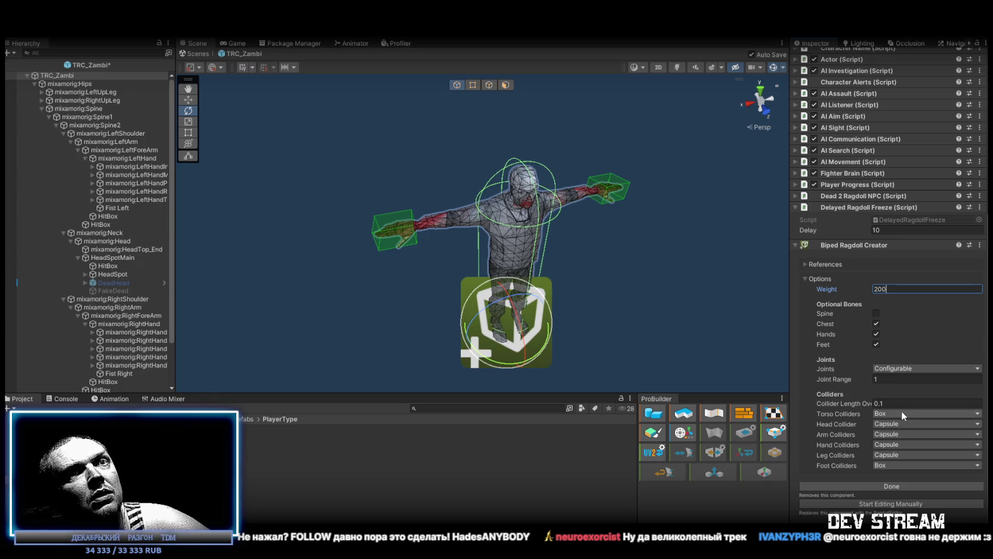
left_click(894, 486)
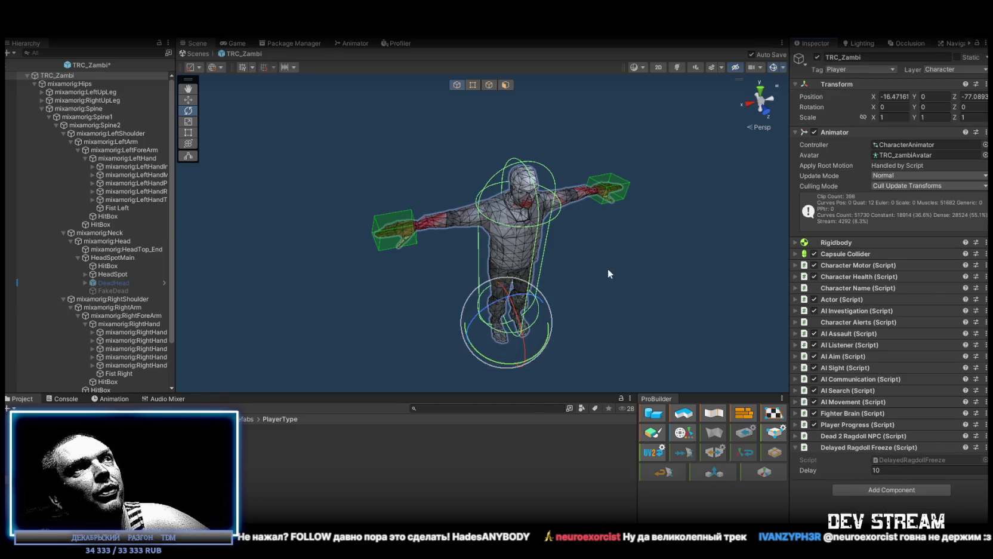
Step: Save the prefab and inspect the hips joint, the HeadSpot hitbox and the root colliders
scroll(608, 273, "up", 3)
key("ctrl+s")
left_click(70, 84)
left_click(60, 75)
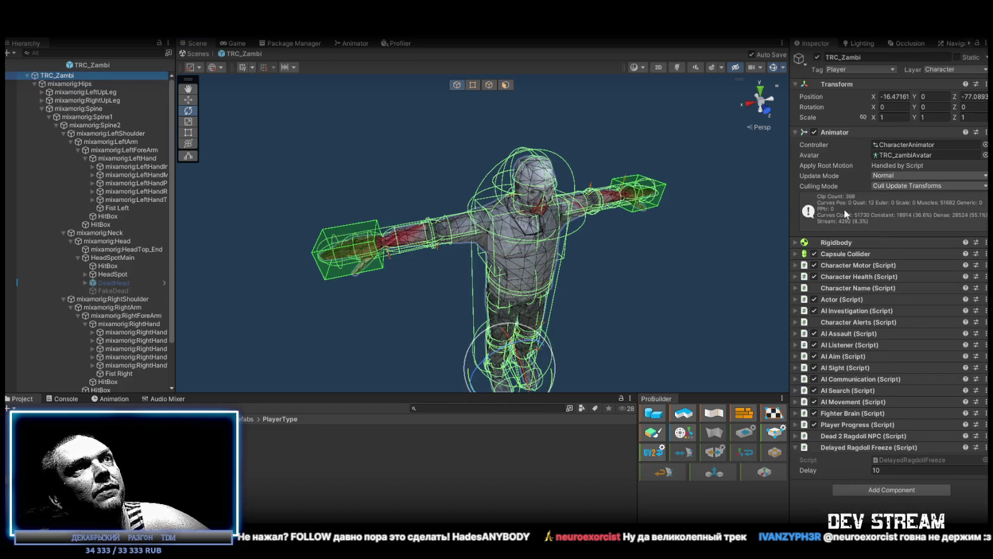
mouse_move(746, 206)
left_mouse_down()
mouse_move(707, 206)
mouse_move(737, 189)
mouse_move(745, 161)
left_mouse_up()
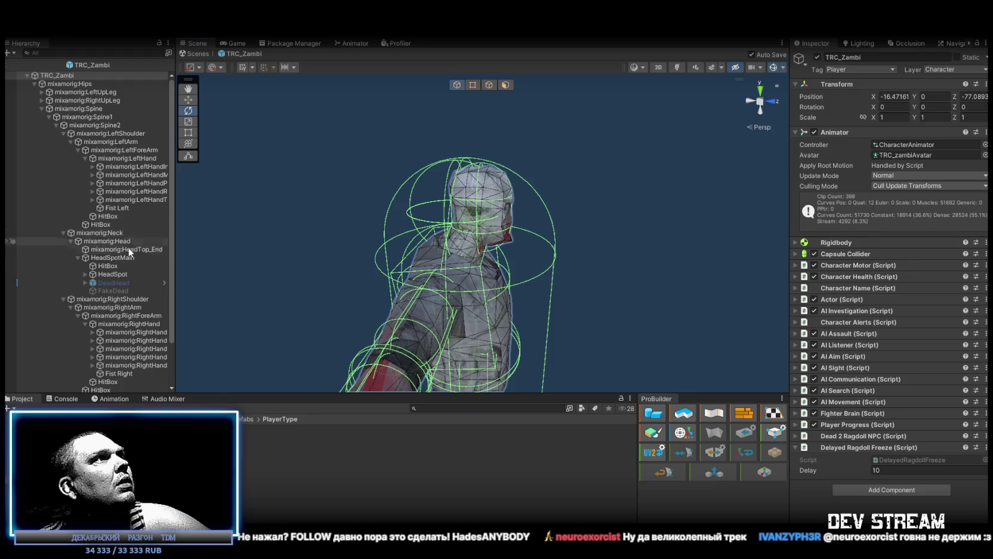
scroll(115, 260, "down", 3)
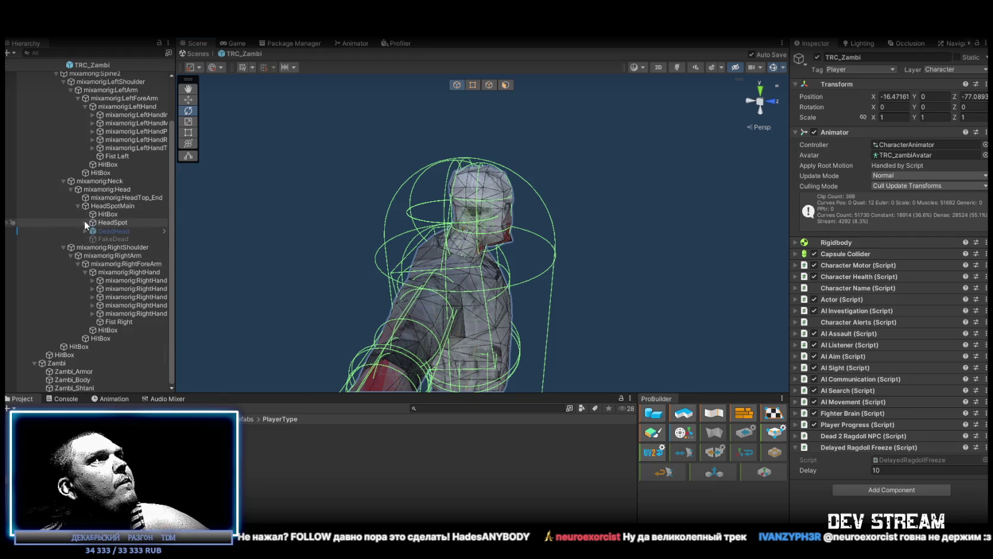
left_click(86, 221)
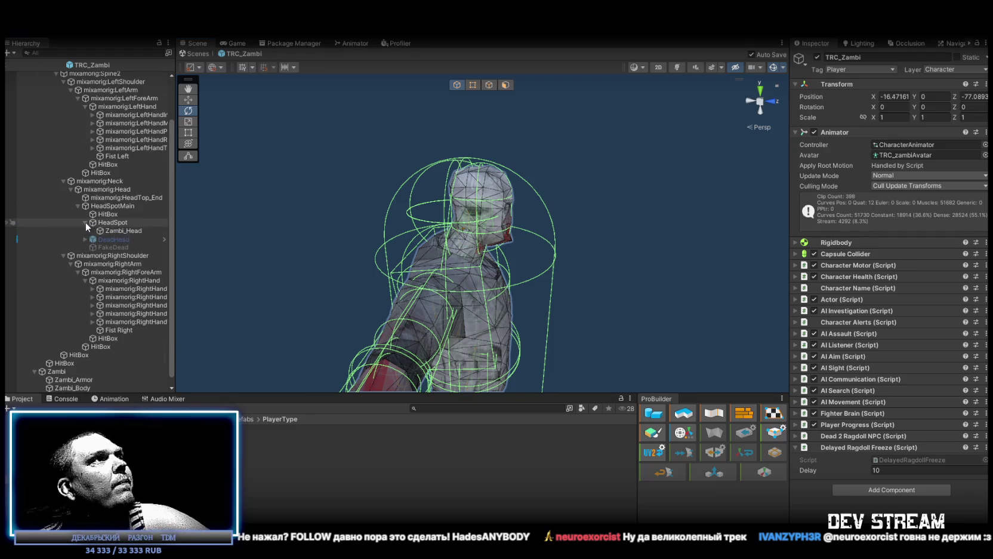
left_click(85, 222)
left_click(106, 215)
scroll(106, 218, "up", 3)
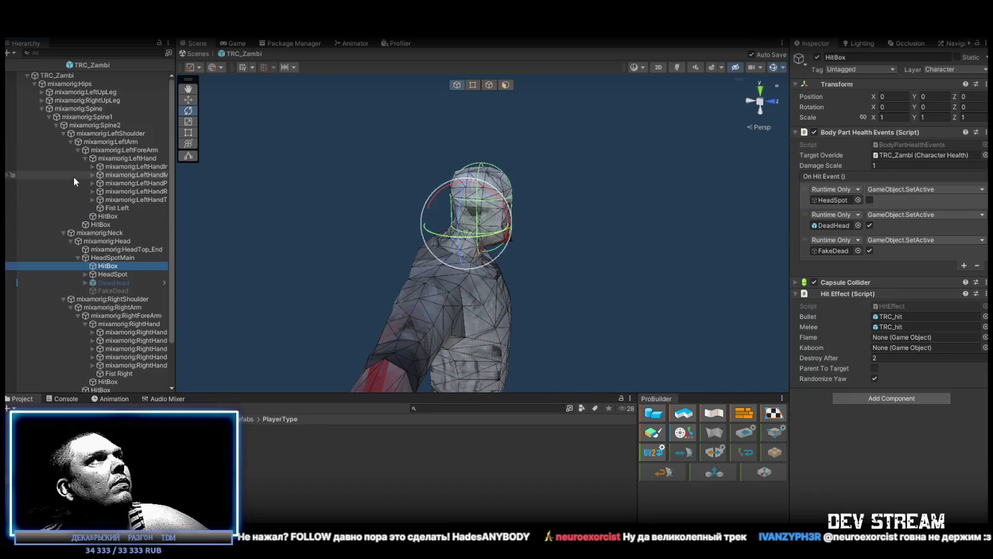
left_click(66, 76)
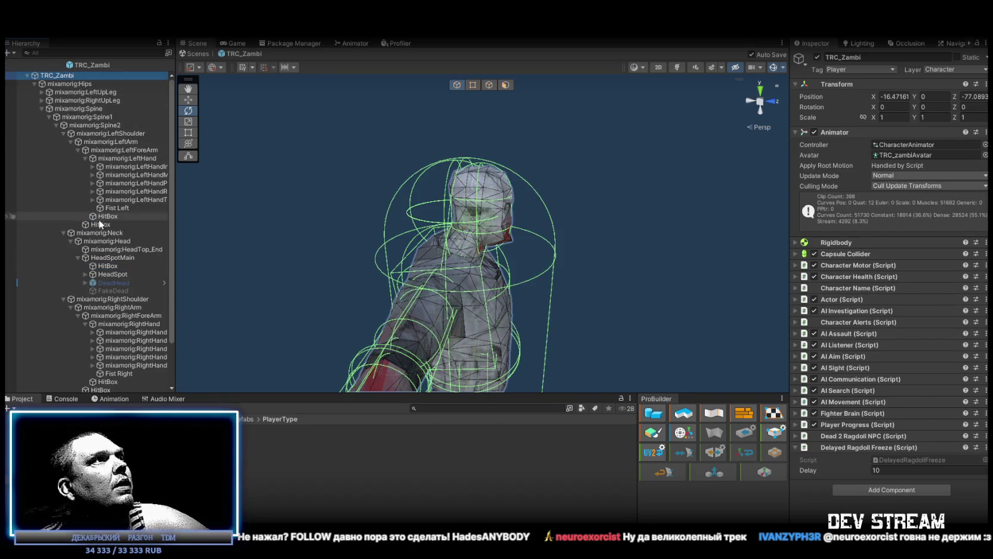
scroll(99, 219, "down", 3)
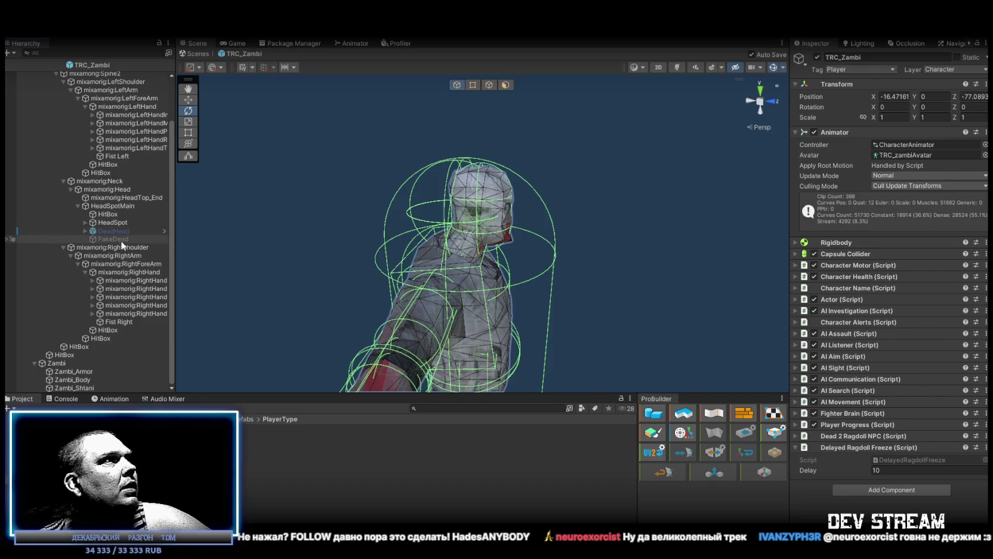
Step: Select and frame the mixamorig:Head bone, showing its Capsule Collider settings
left_click(77, 207)
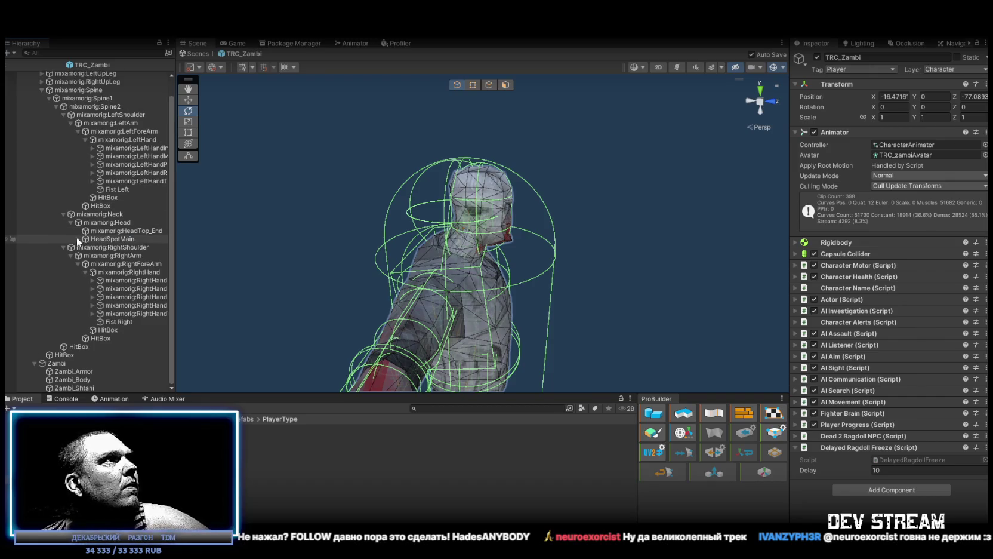
left_click(78, 239)
left_click(100, 230)
left_click(101, 222)
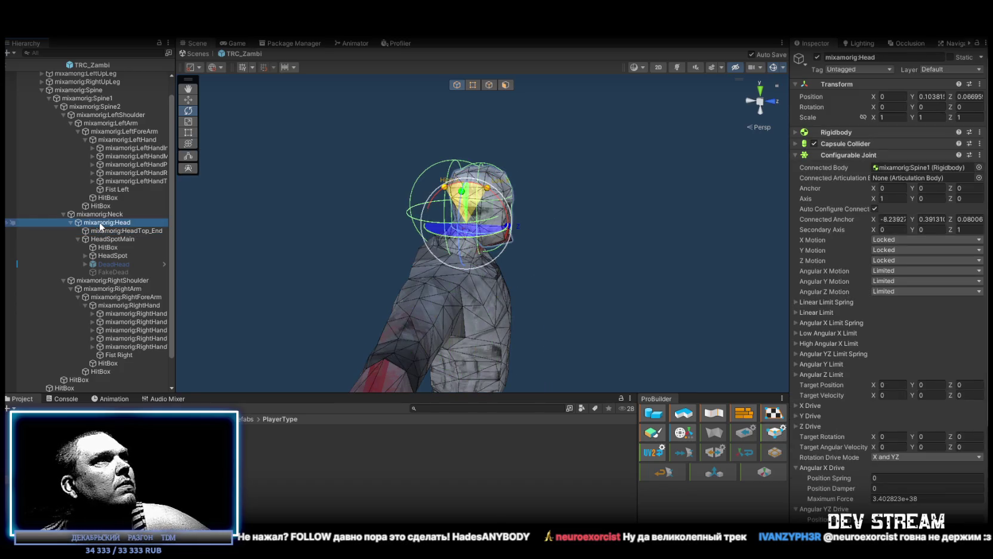
key("f")
scroll(532, 190, "down", 4)
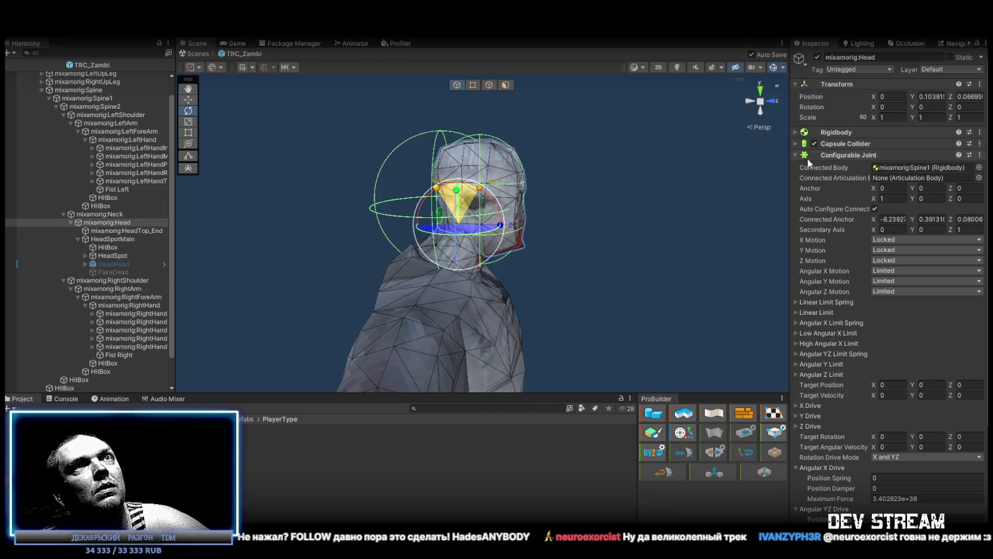
left_click(796, 143)
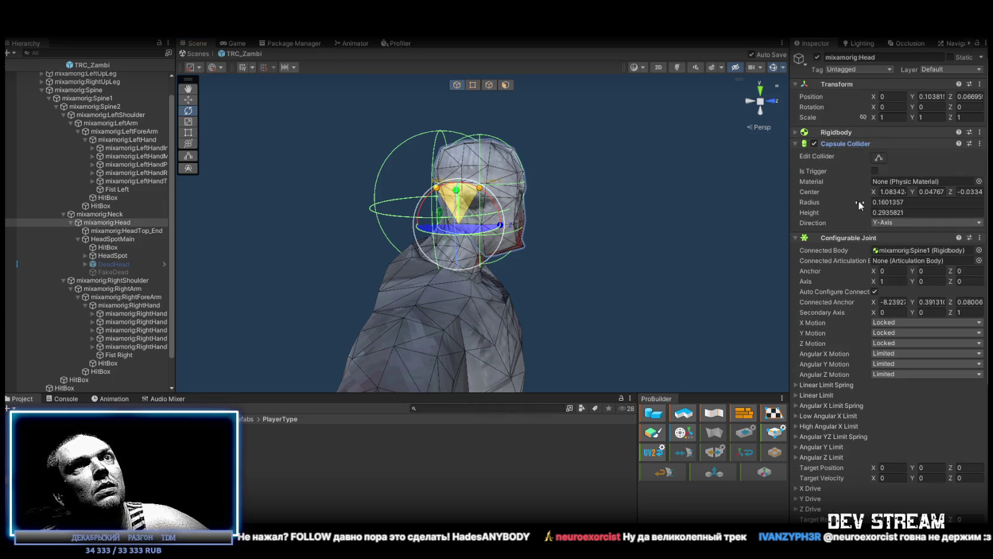
Step: Set the head collider radius to 0.12 and center Z to 0.06, and save
left_click(816, 203)
type("0.28")
key("Escape")
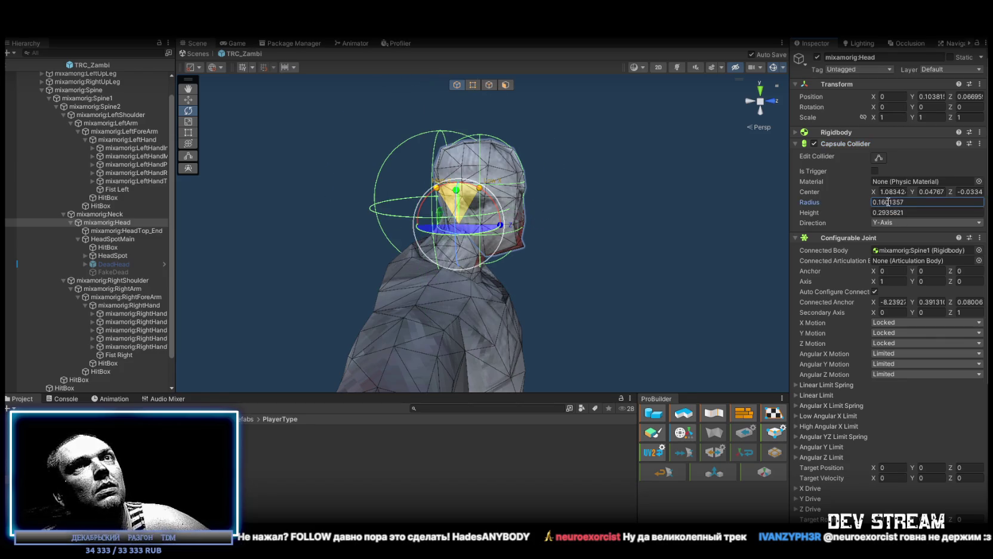
double_click(881, 202)
type("0.12")
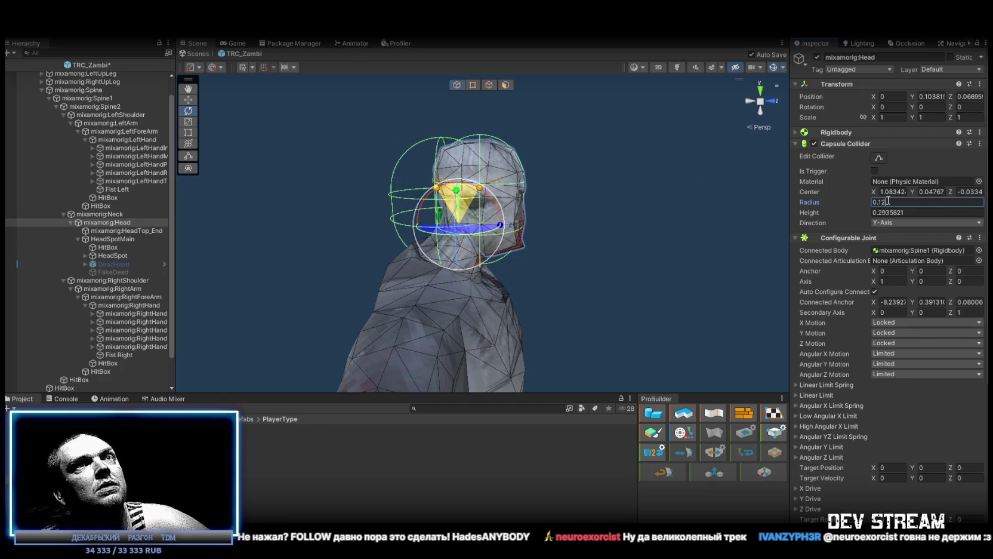
left_click(951, 191)
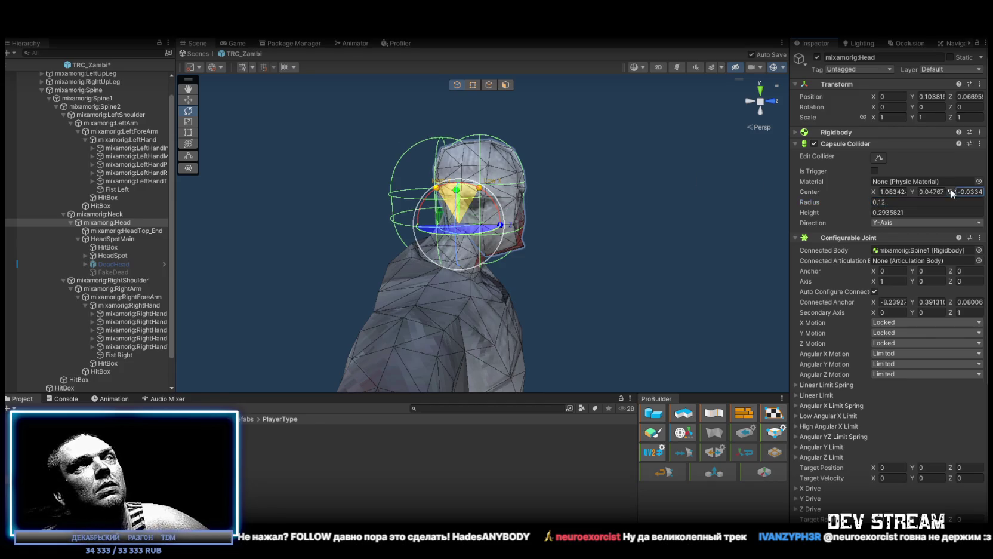
type("0.03")
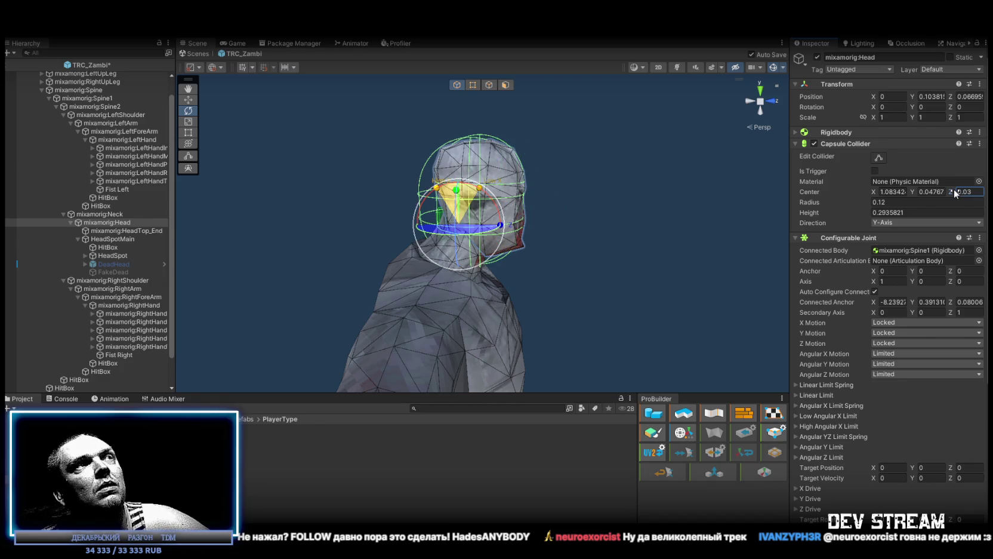
key("ctrl+s")
Step: Collapse the hips, spine and Zambi mesh branches and search the Hierarchy for 'ragdoll'
scroll(662, 172, "down", 5)
left_click_drag(597, 179, 513, 196)
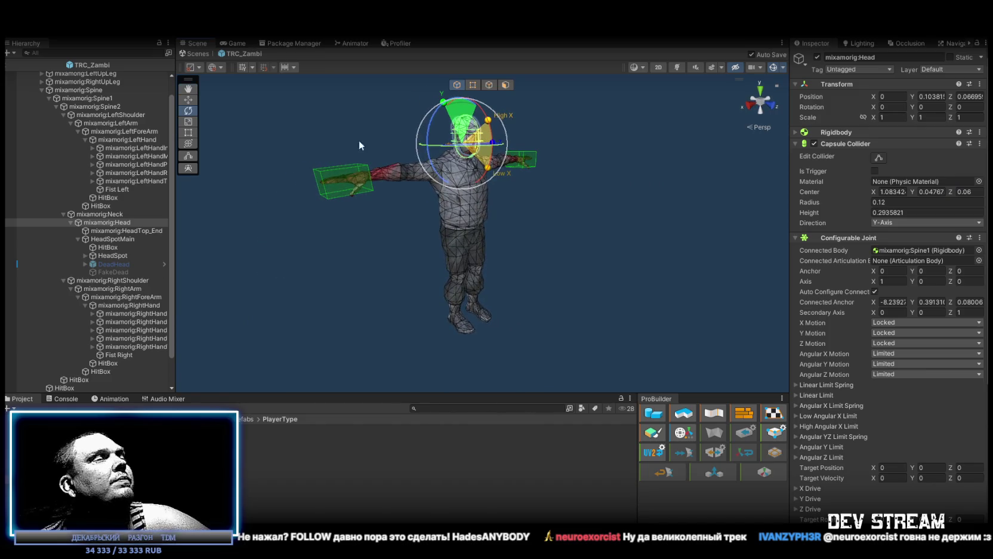
scroll(58, 178, "up", 1)
left_click(42, 107)
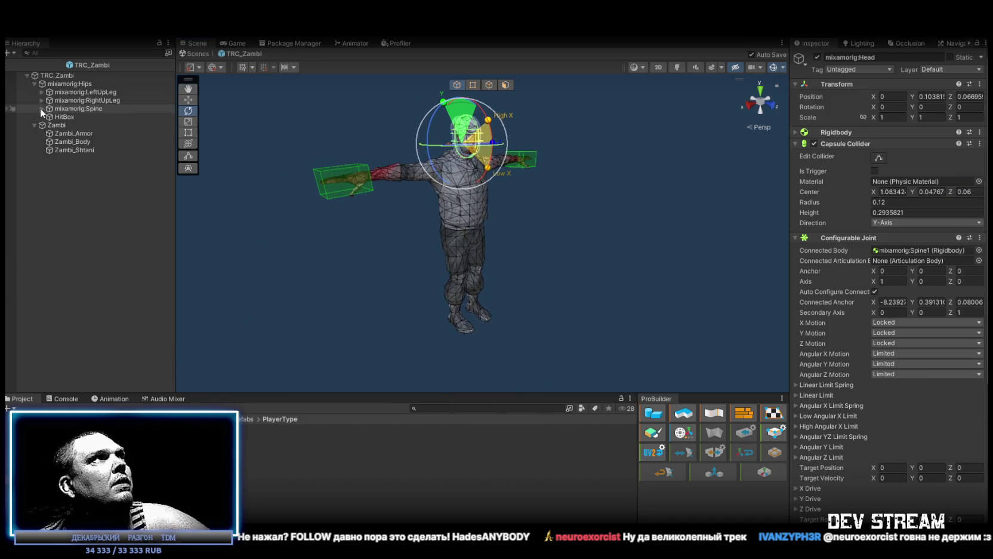
left_click(34, 83)
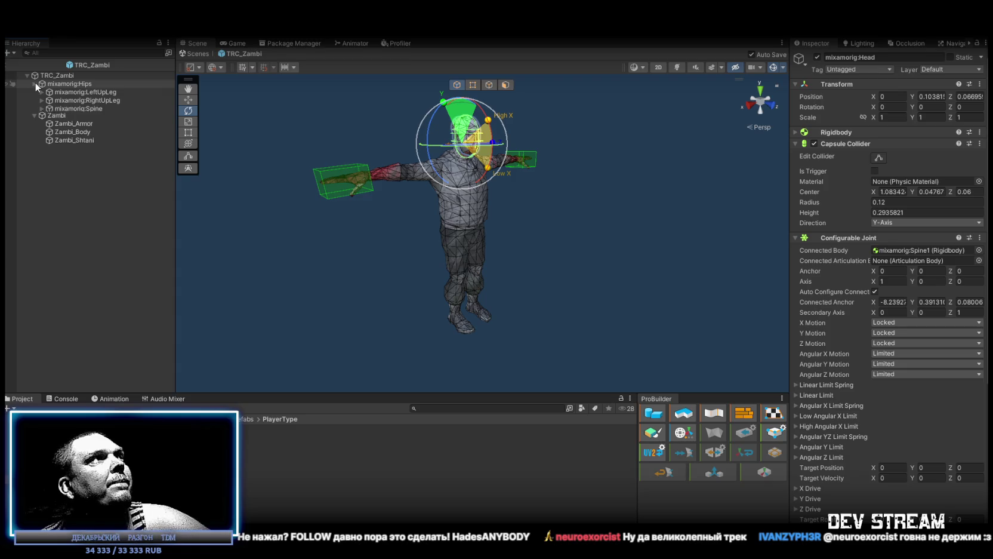
left_click(34, 92)
left_click(34, 83)
left_click(84, 54)
type("ragdoll")
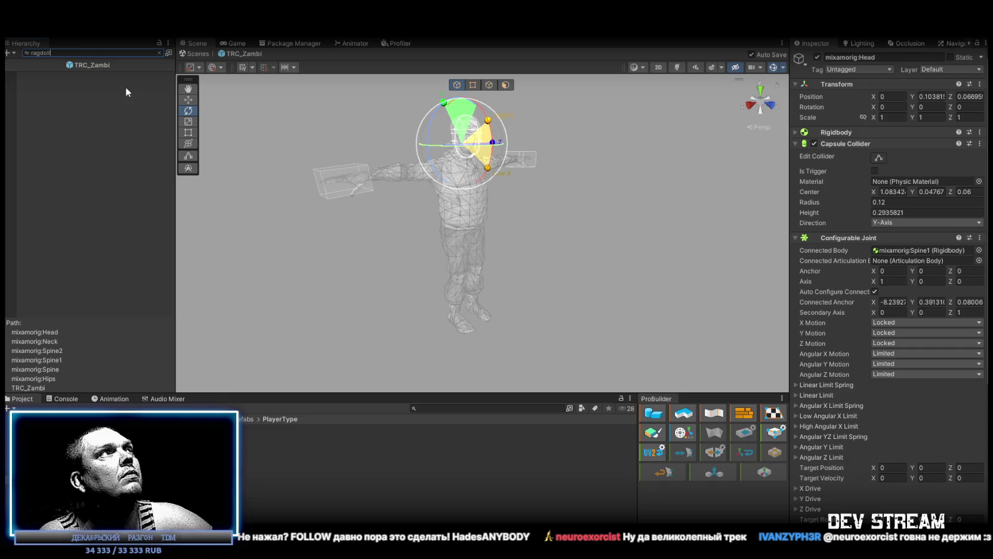
Step: Filter the Hierarchy by 'rigidbody' to list the ragdoll bones, then select TRCchaters1
key("BackSpace")
key("BackSpace")
key("BackSpace")
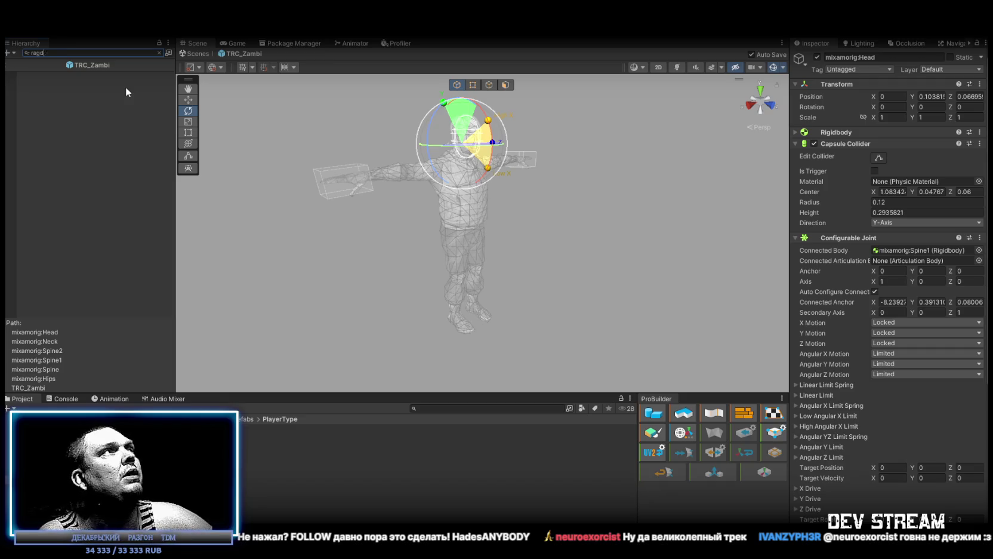
type("r")
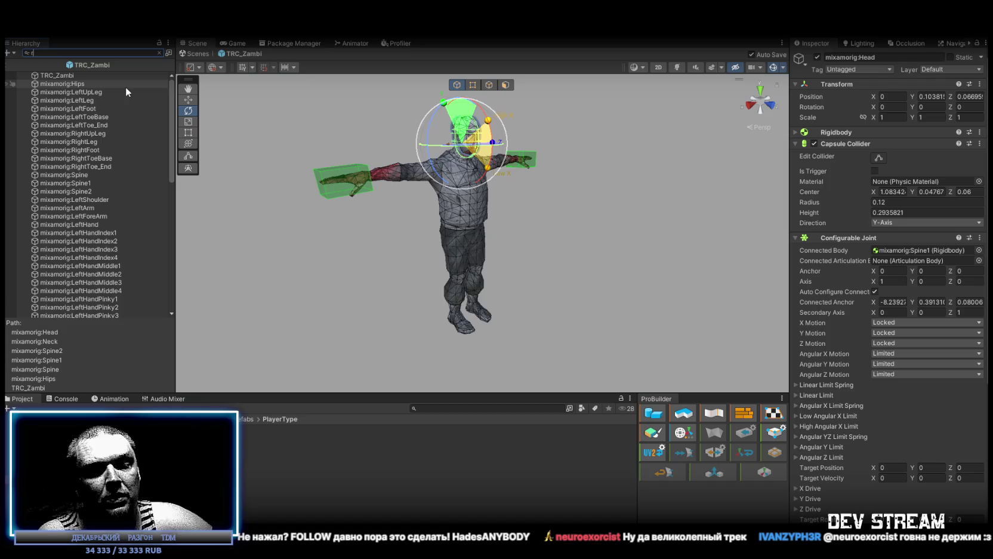
type("igidbody")
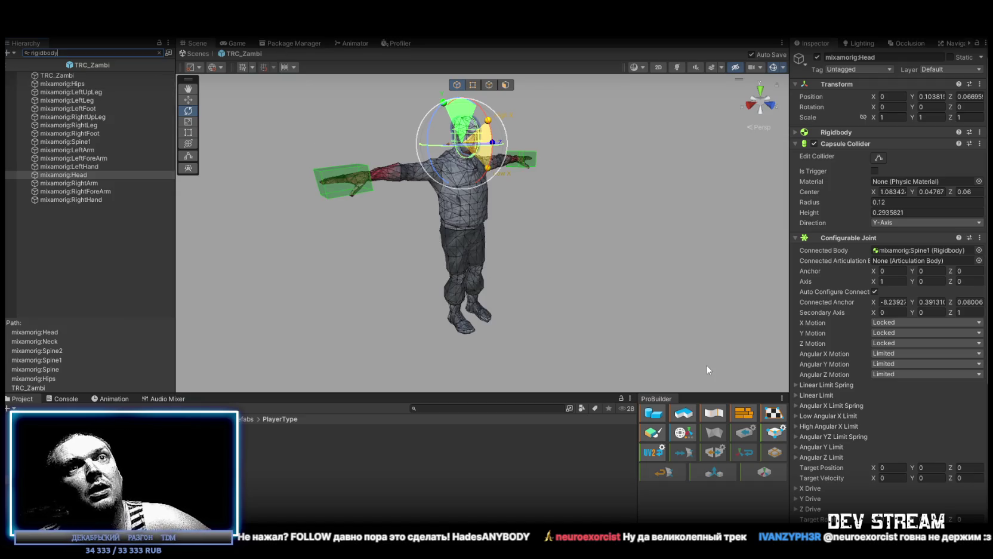
scroll(872, 357, "down", 6)
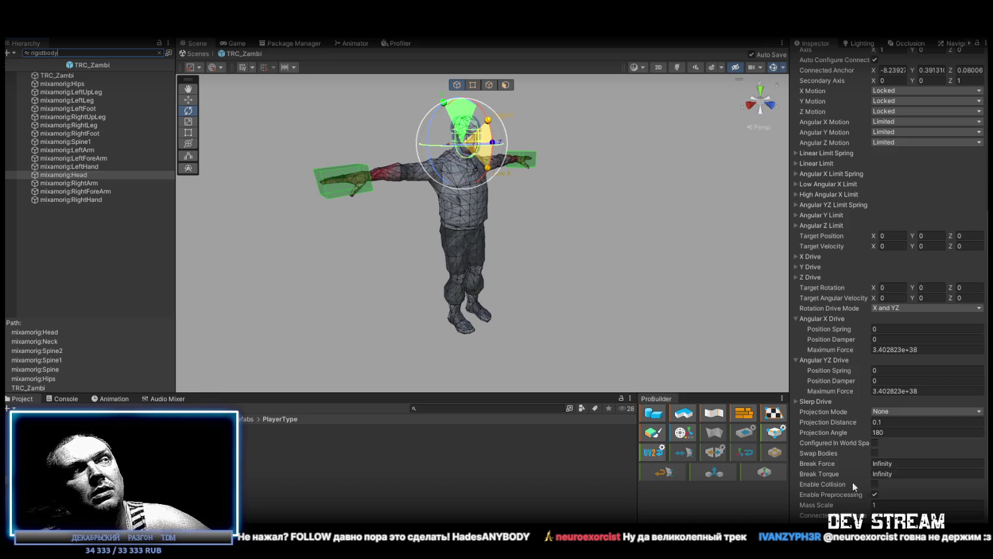
double_click(75, 54)
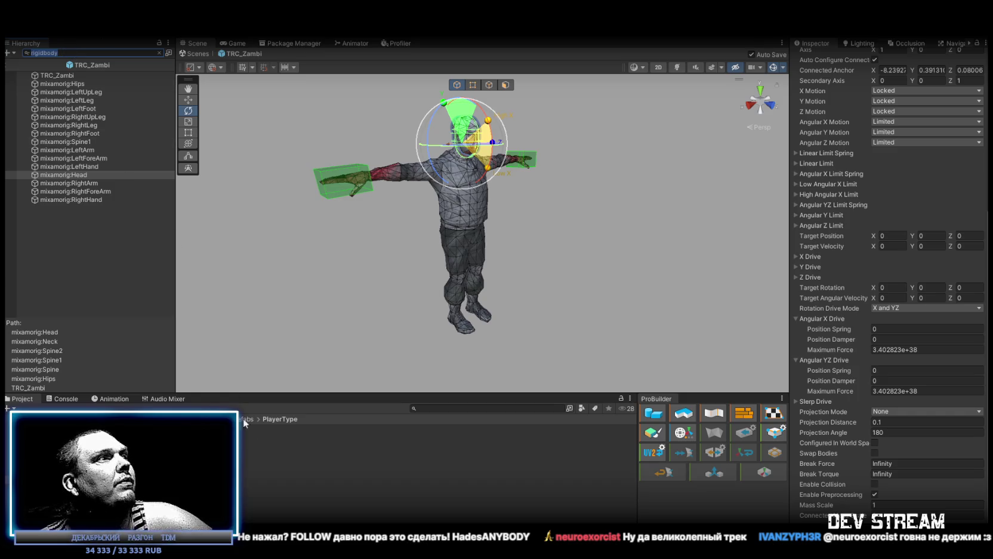
left_click(92, 65)
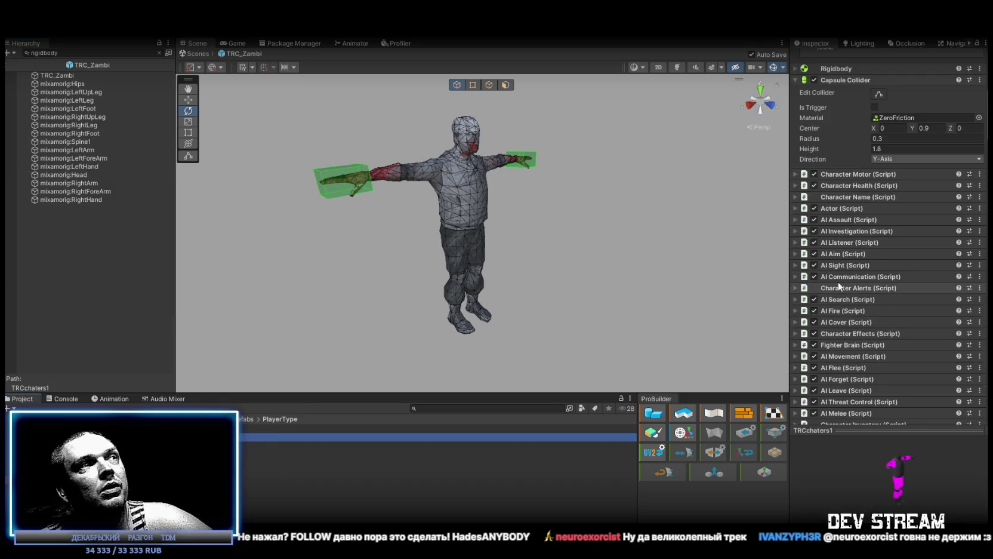
Step: Open TRCchaters1 and view the shared settings of its rigidbody bones
left_click(87, 51)
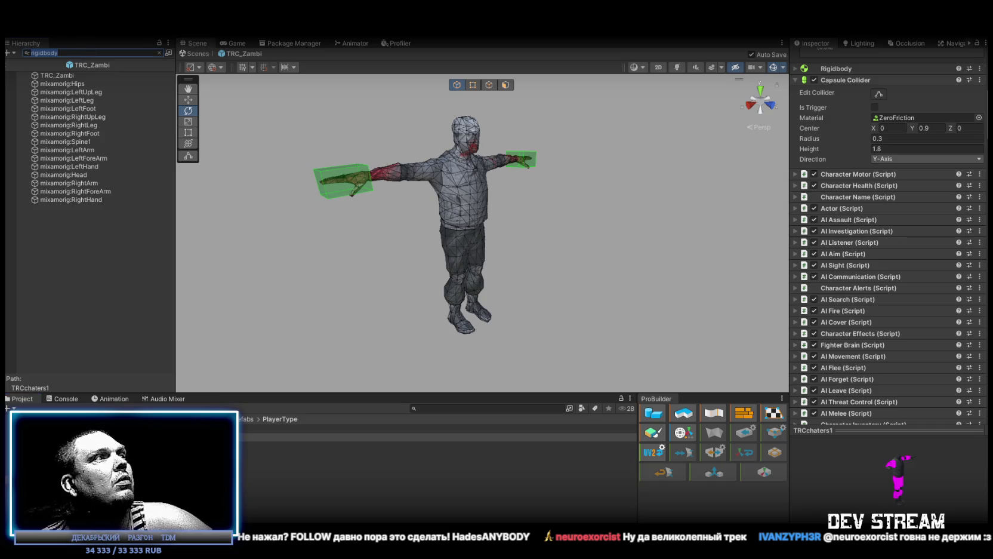
left_click(95, 65)
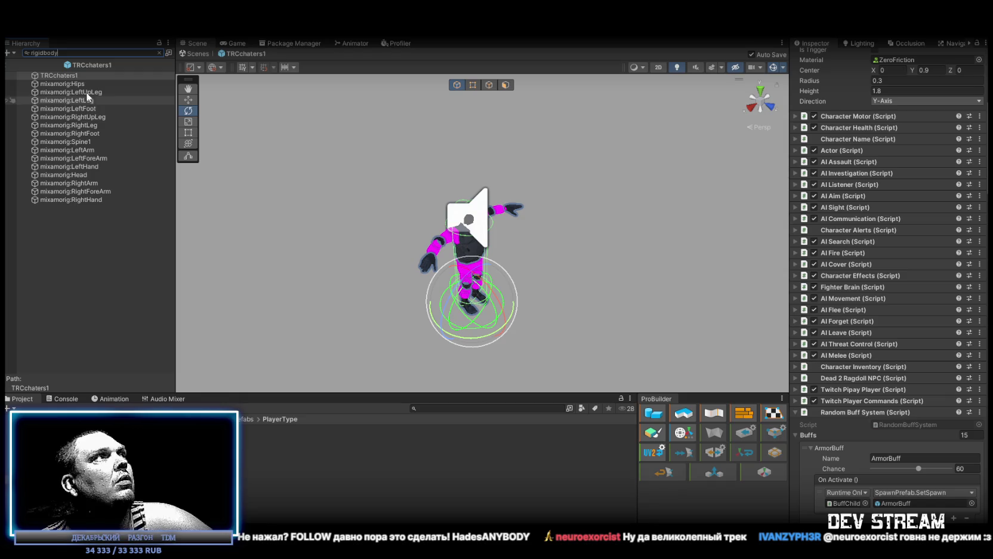
left_click(72, 83)
left_click(93, 199, "shift")
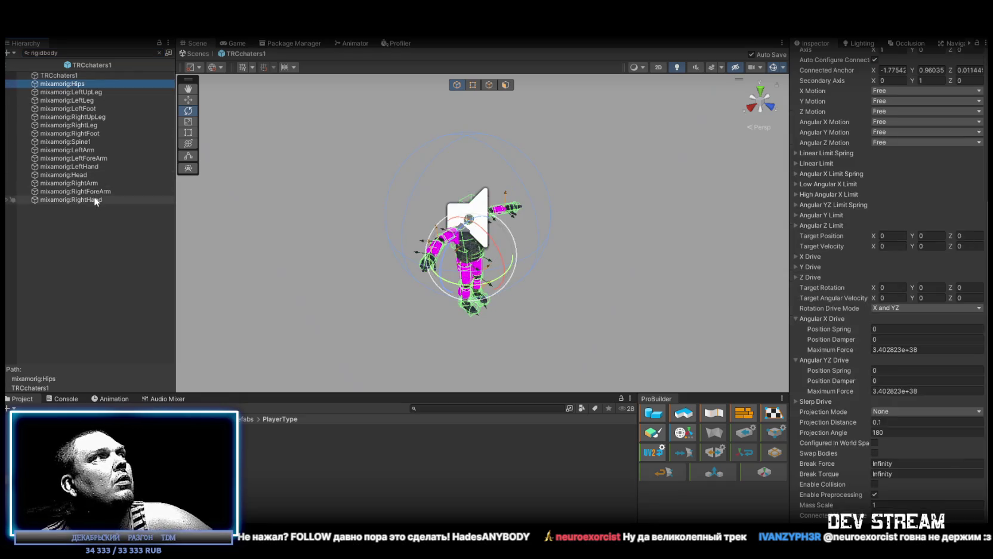
scroll(842, 297, "up", 5)
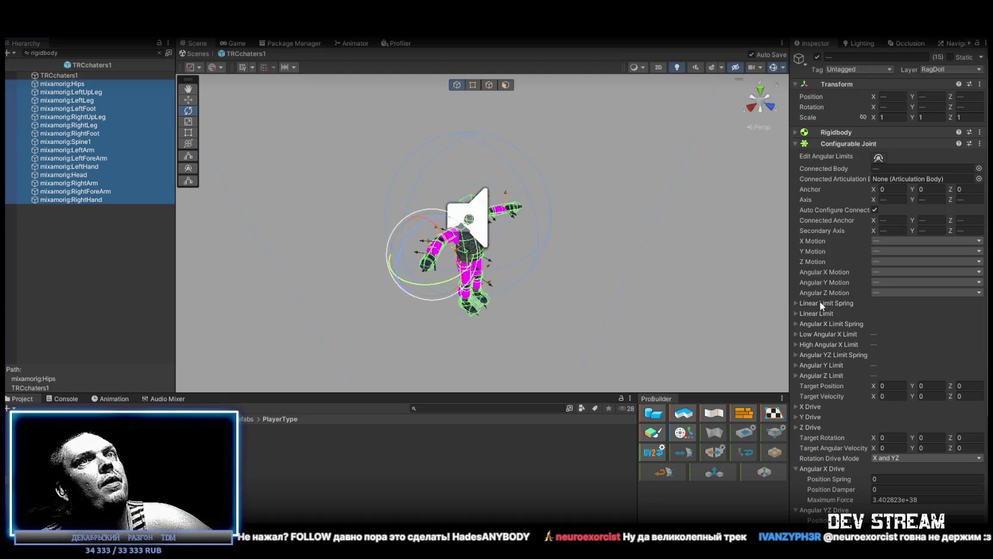
left_click(853, 131)
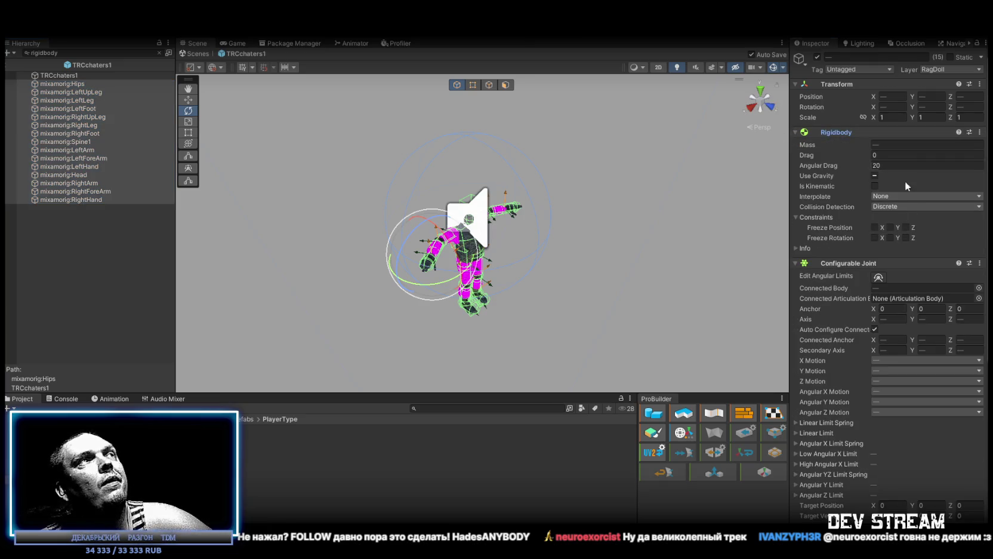
Step: Reopen the TRC_Zambi prefab and filter its Hierarchy by 'rigidbody'
scroll(889, 361, "down", 5)
scroll(888, 362, "down", 2)
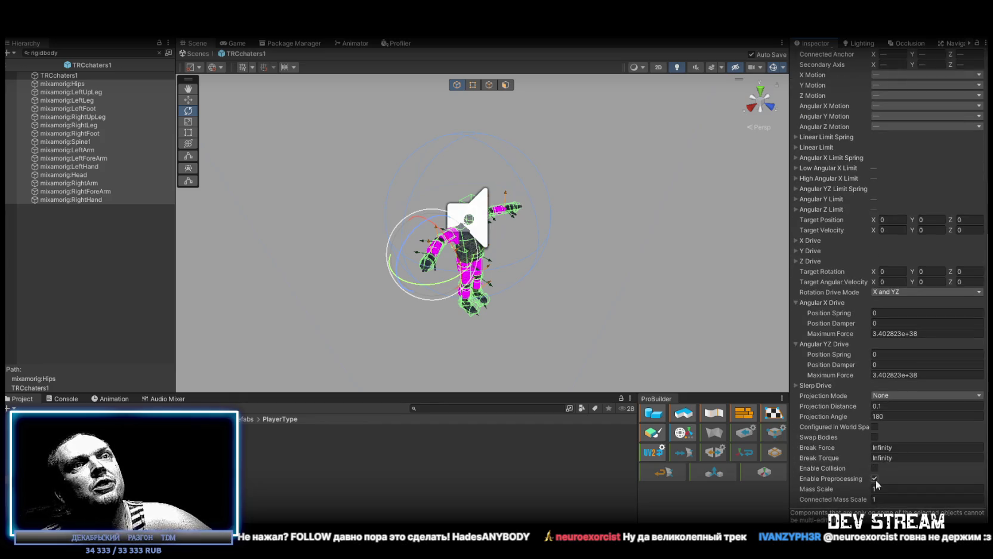
double_click(245, 428)
type("rigidbody")
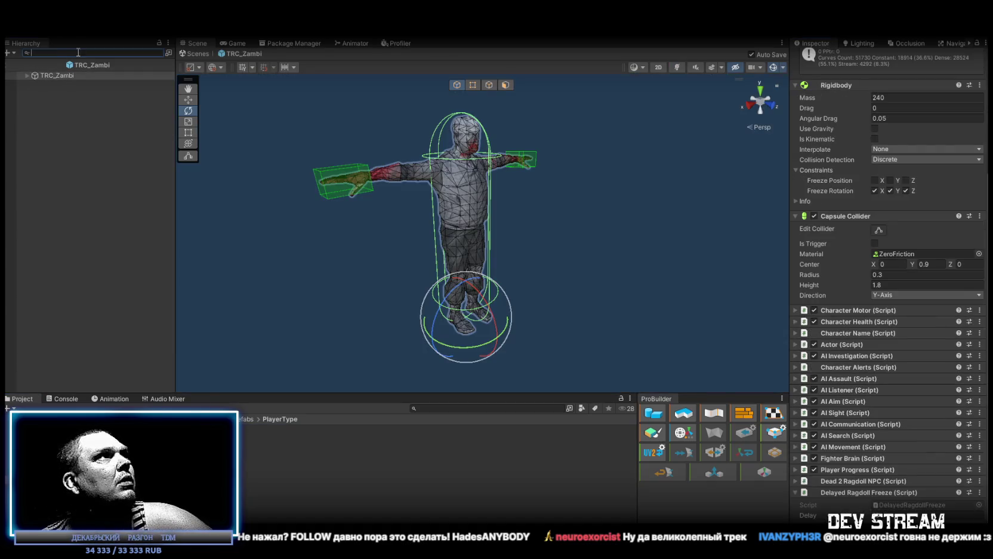
Step: Set Angular Drag 20 on TRC_Zambi and its bones, and disable gravity on all but Hips
left_click(112, 201, "shift")
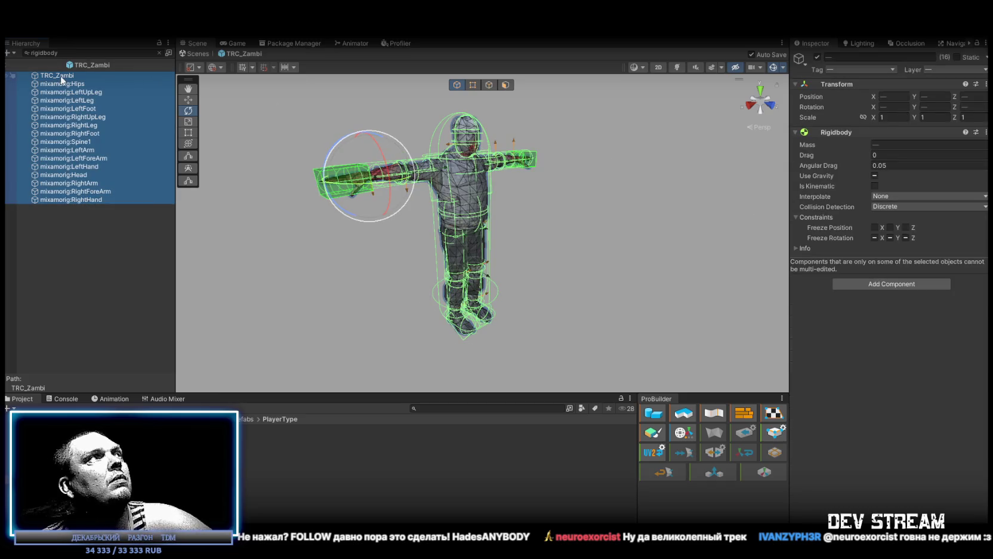
left_click(12, 76, "ctrl")
scroll(910, 347, "down", 10)
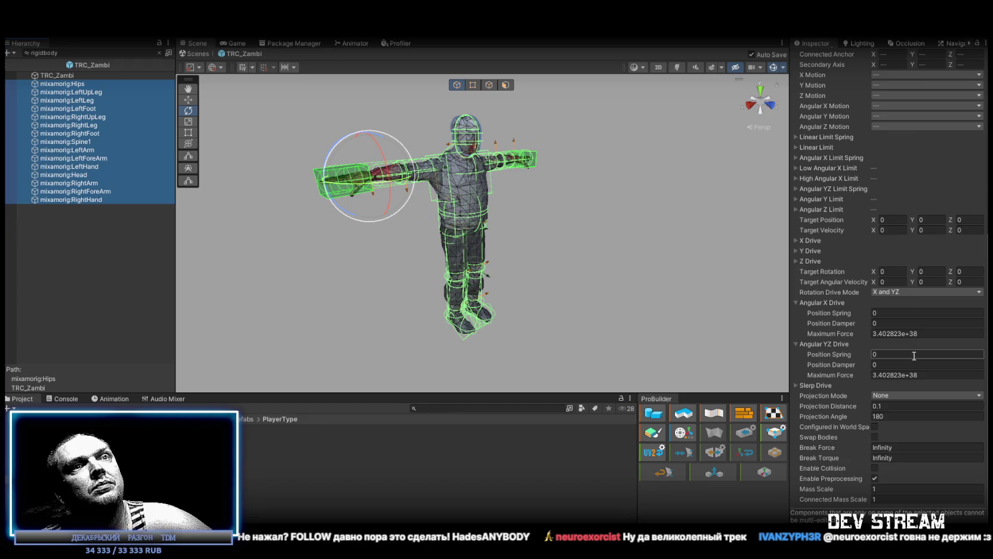
scroll(872, 378, "up", 10)
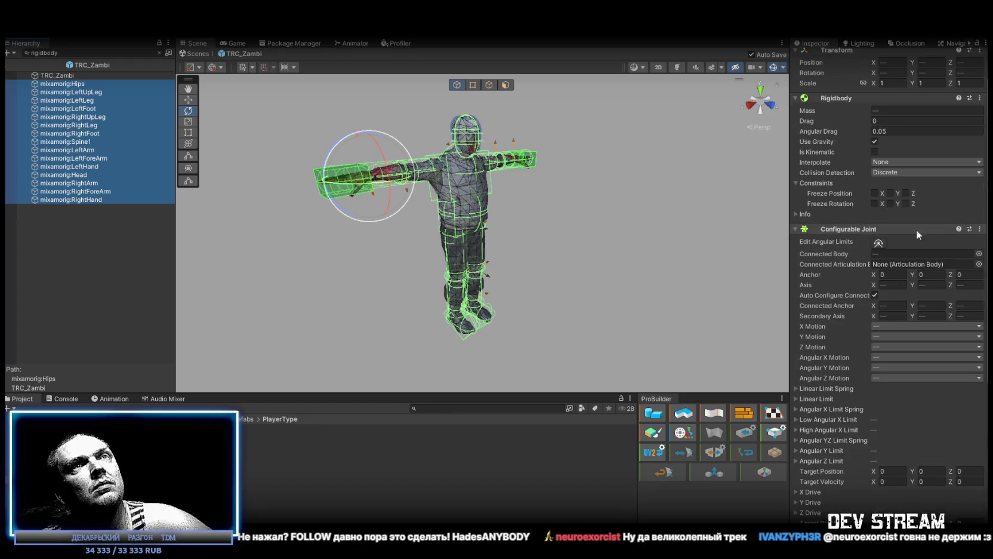
left_click(74, 76, "ctrl")
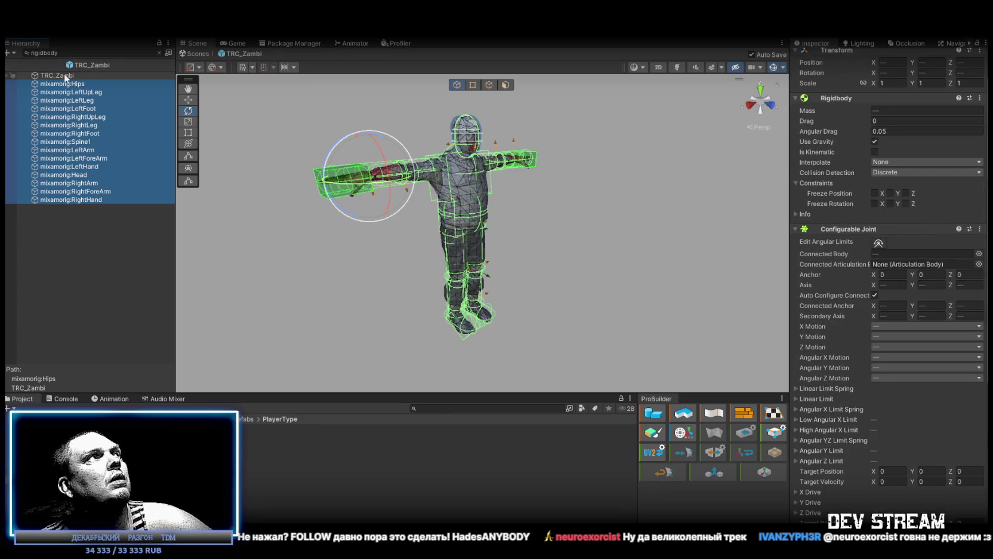
left_click(900, 165)
type("20")
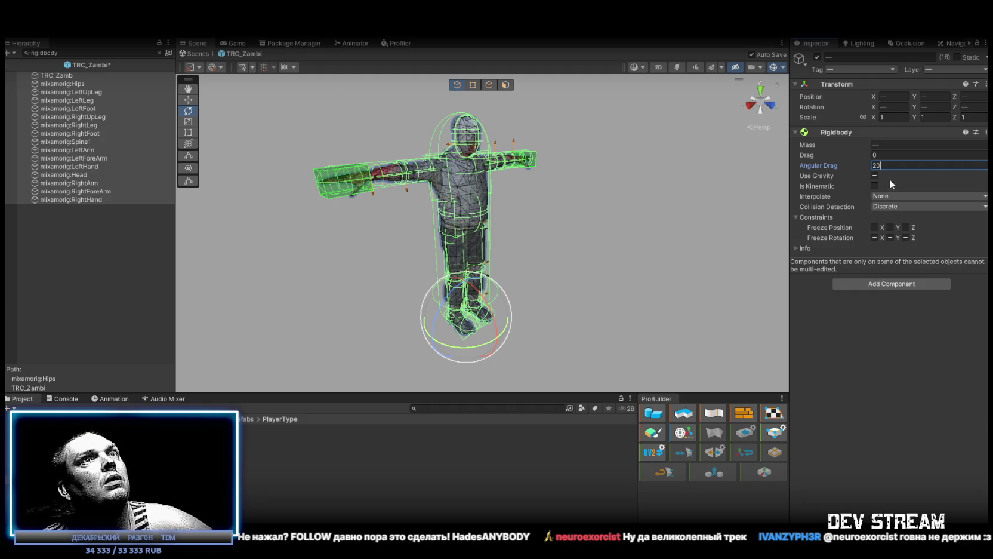
left_click(68, 84, "shift")
left_click(68, 87, "ctrl")
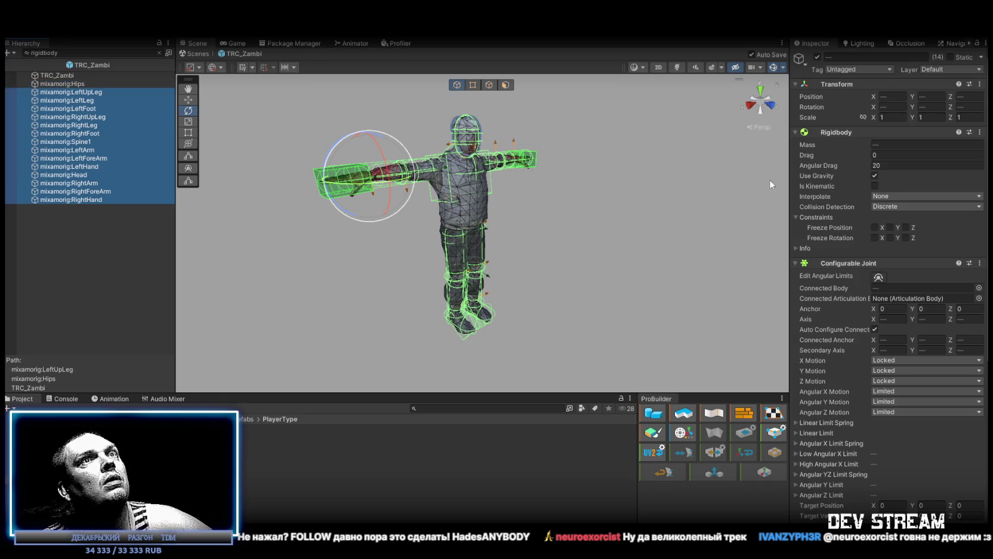
left_click(875, 175)
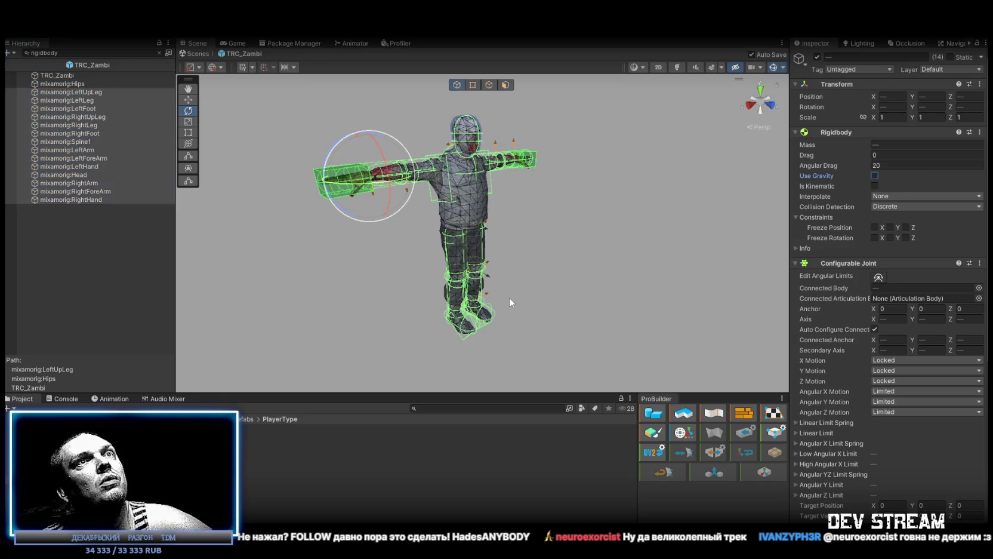
Step: Compare against TRCchaters1, verify the root and Hips physics settings, and clear the filter
left_click(262, 439)
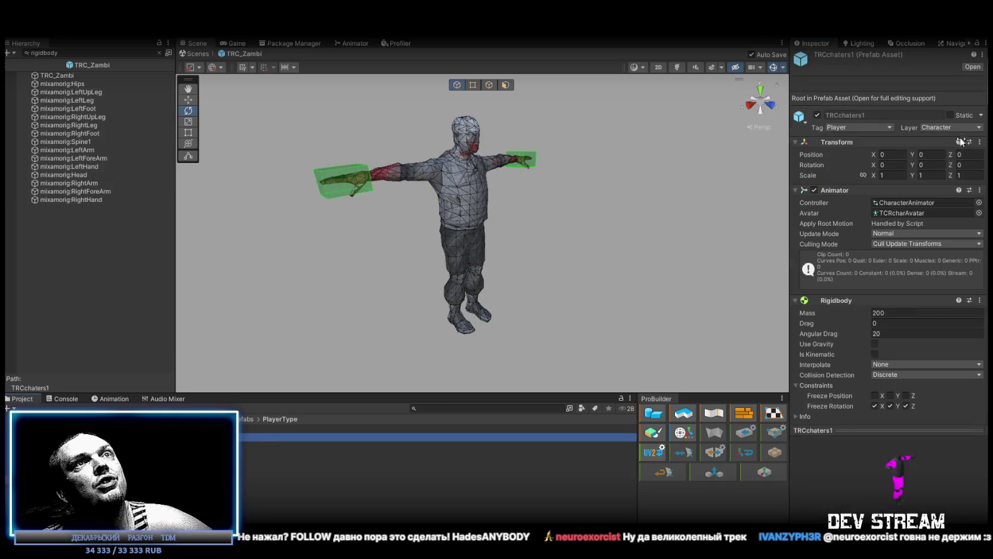
scroll(850, 246, "down", 3)
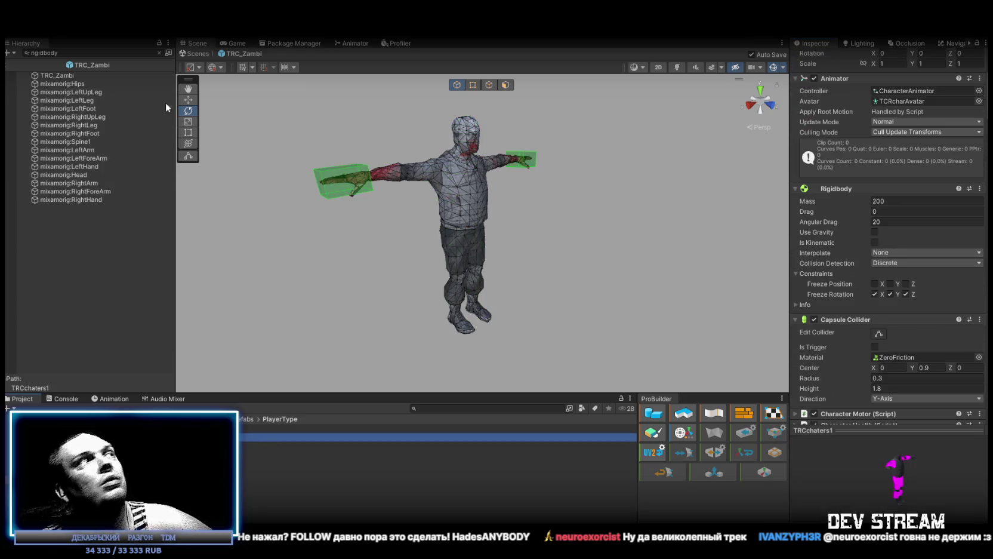
left_click(76, 76)
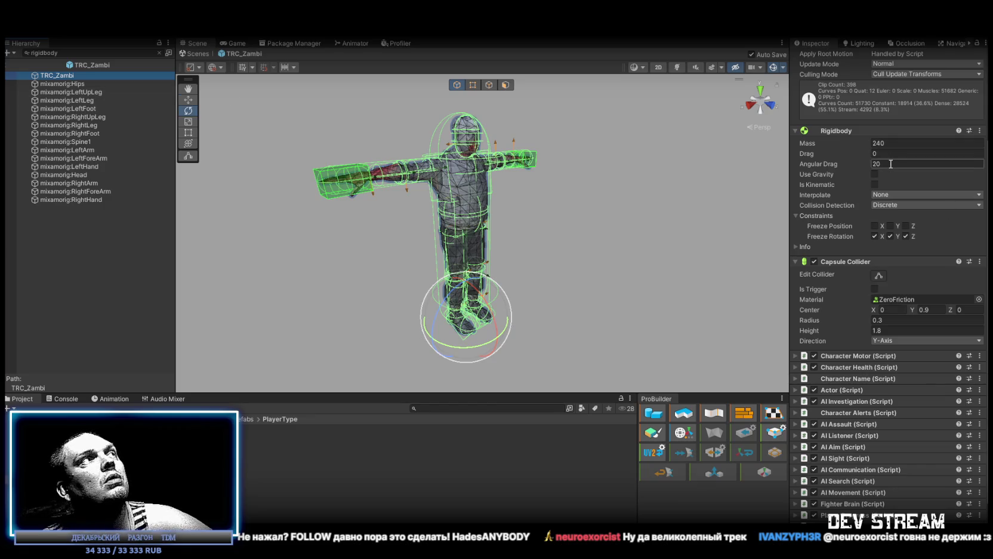
left_click(54, 85)
scroll(920, 227, "up", 2)
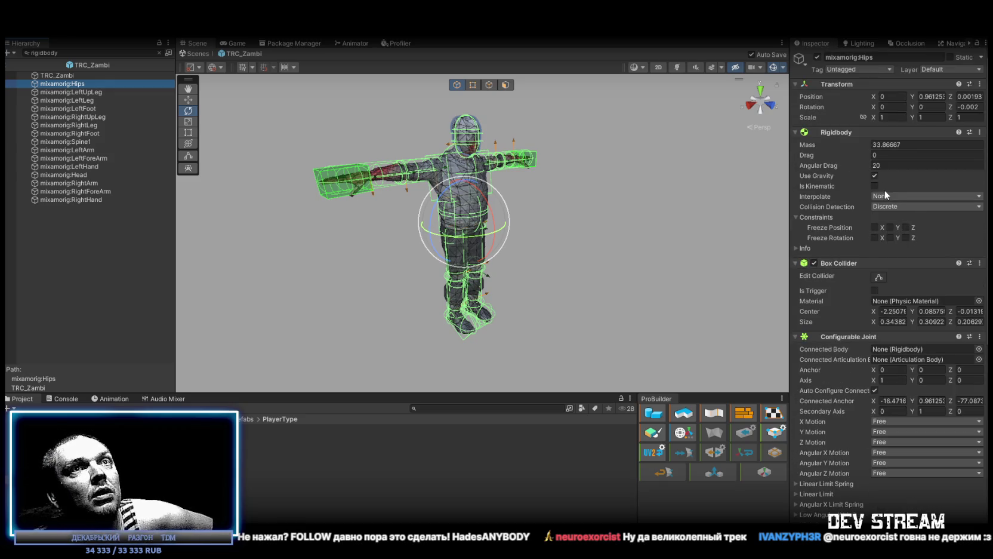
scroll(884, 190, "down", 6)
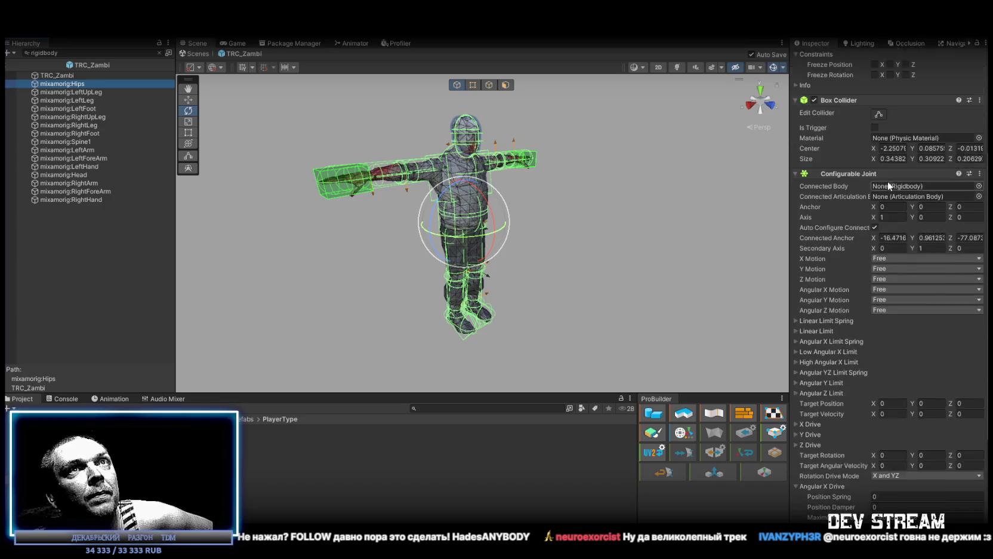
scroll(888, 185, "up", 6)
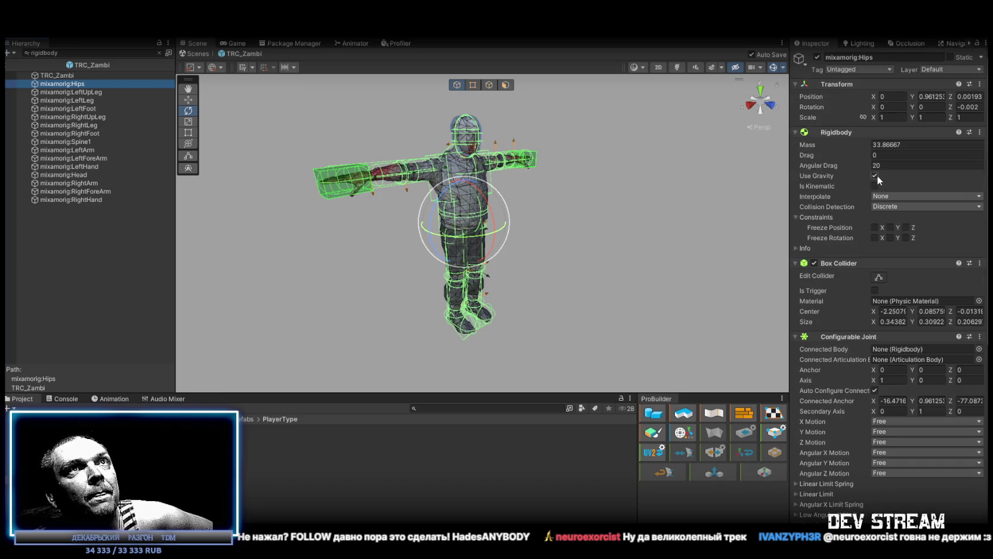
left_click(56, 76)
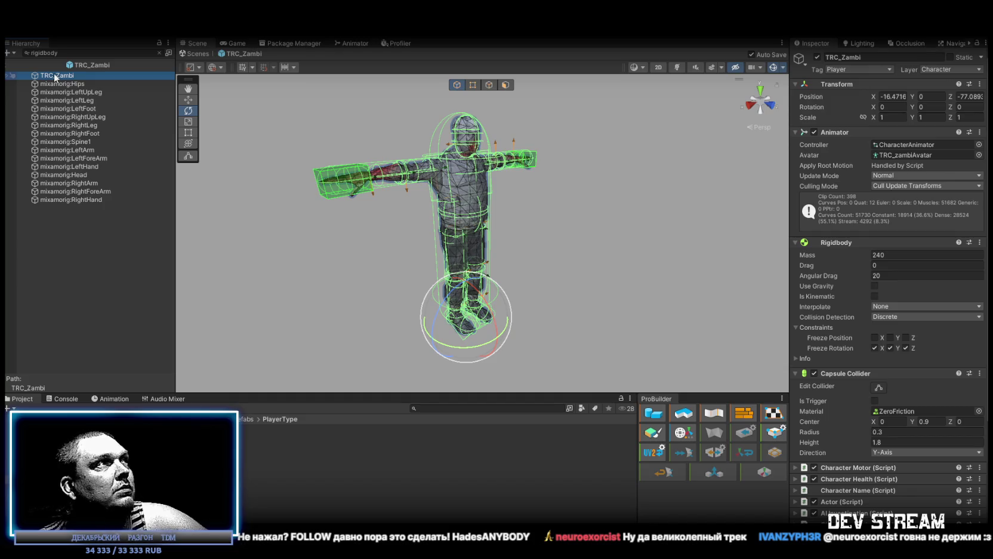
left_click(158, 53)
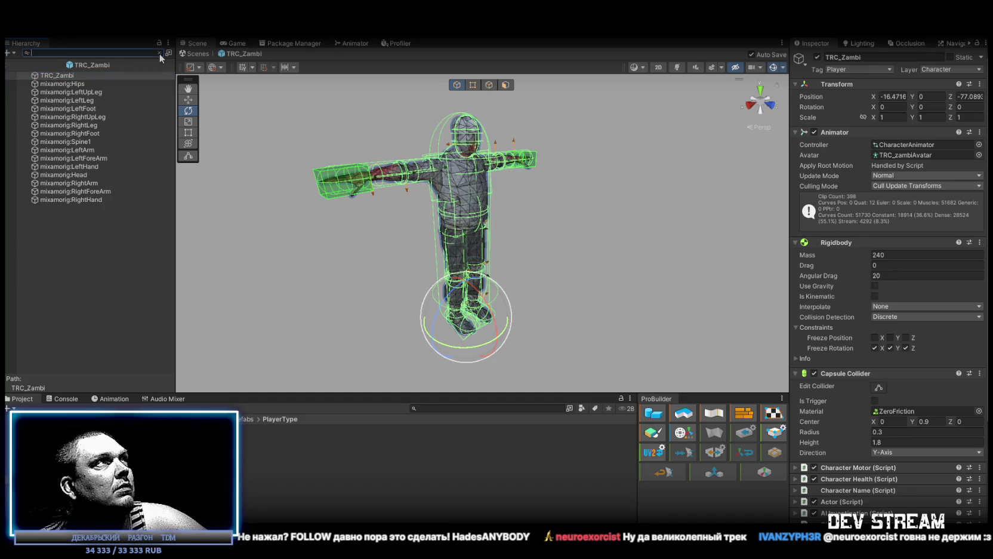
scroll(897, 379, "down", 5)
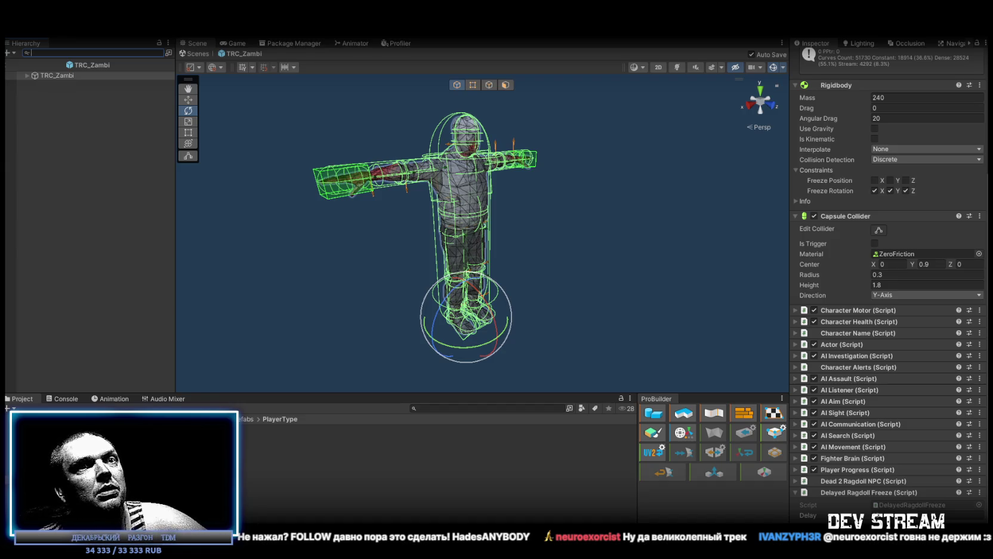
key("Escape")
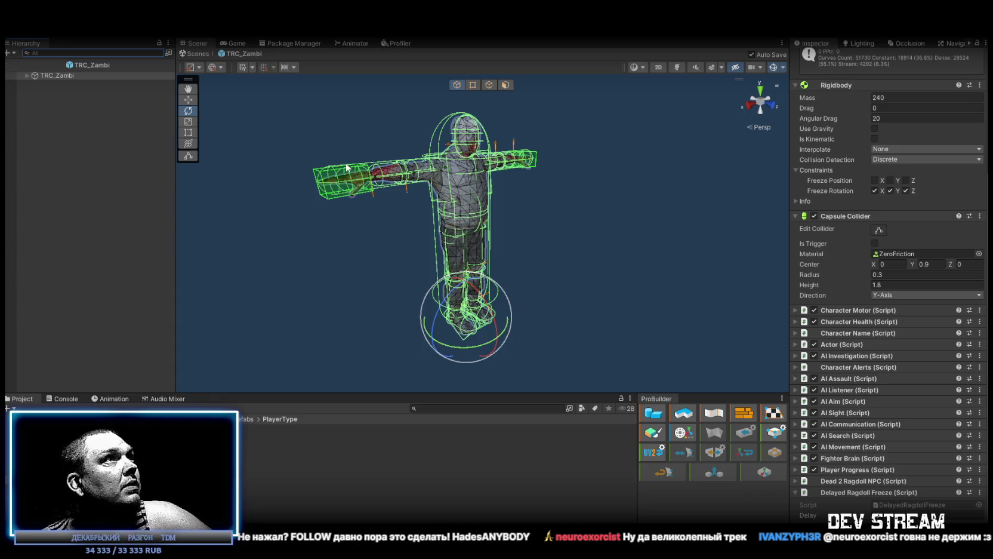
Step: Add a Weapon Marker to Fist Left and Fist Right with TRC_Zambi as Owner
left_click(335, 191)
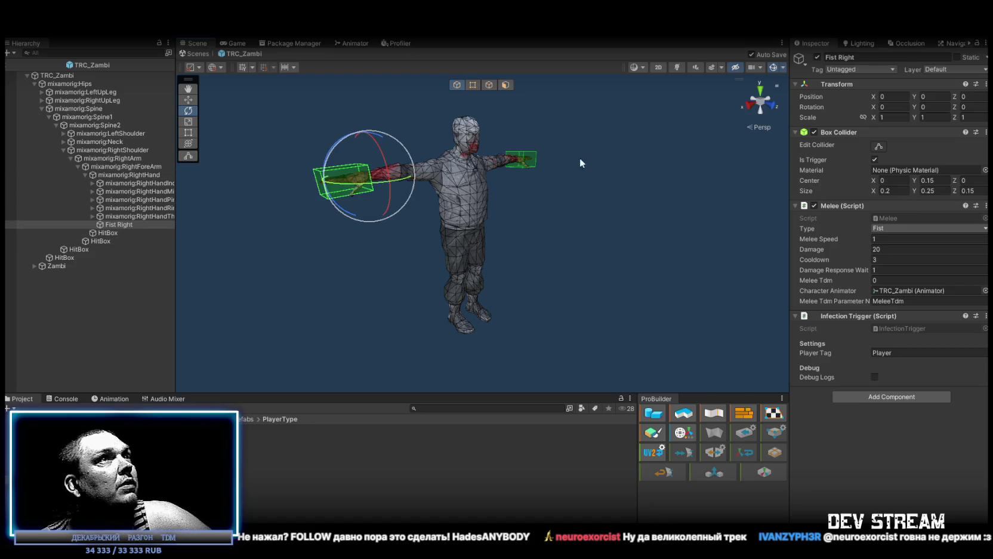
left_click(530, 162)
left_click(119, 315, "ctrl")
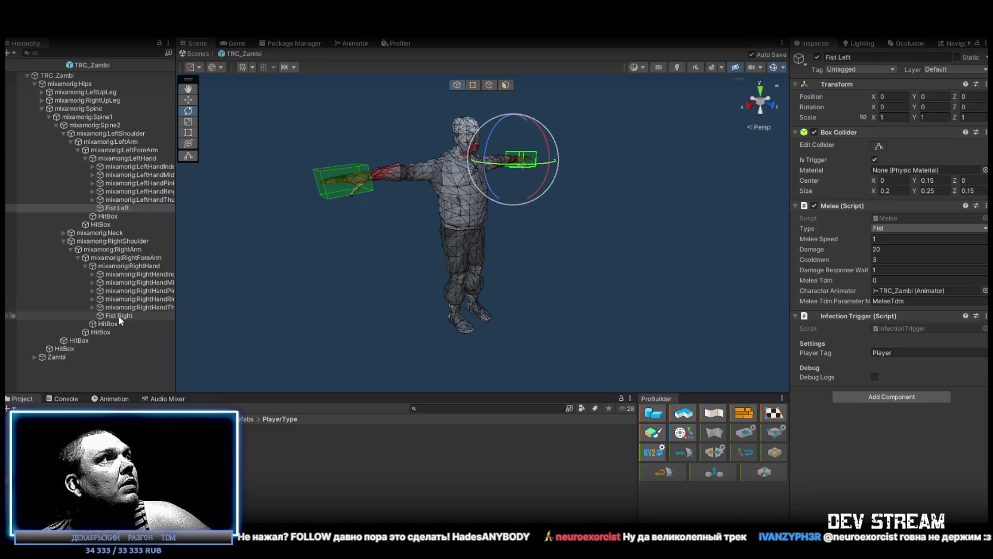
left_click(905, 396)
type("weapon")
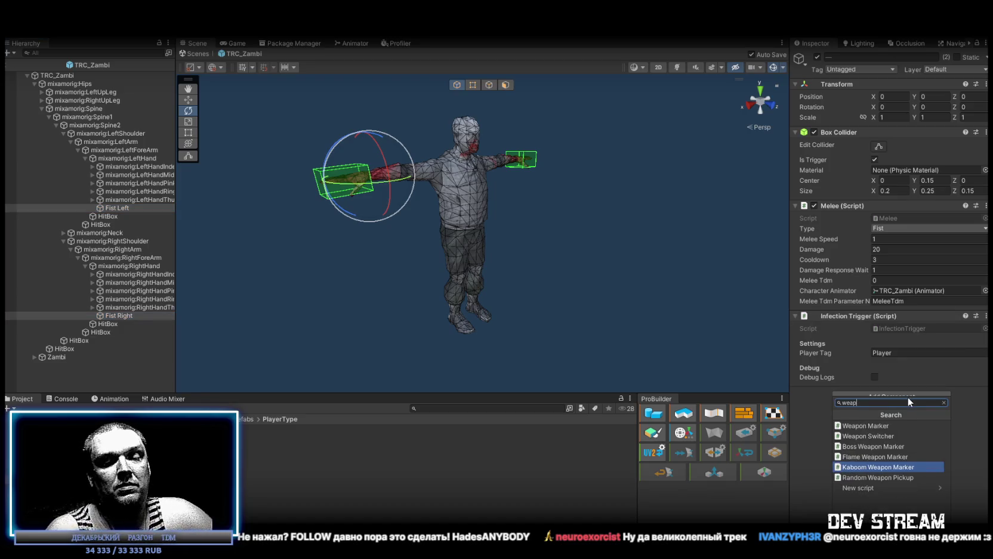
left_click(899, 425)
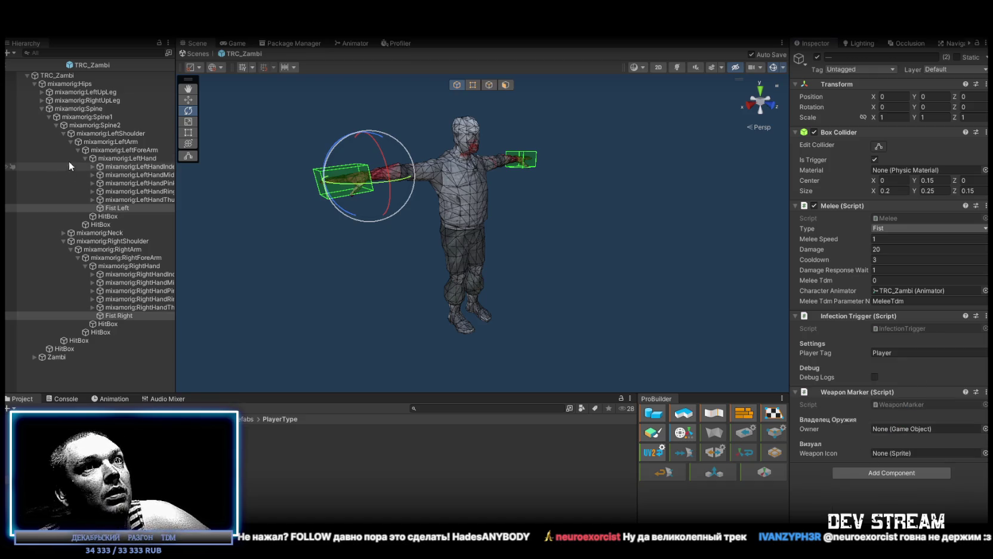
left_click_drag(56, 75, 892, 428)
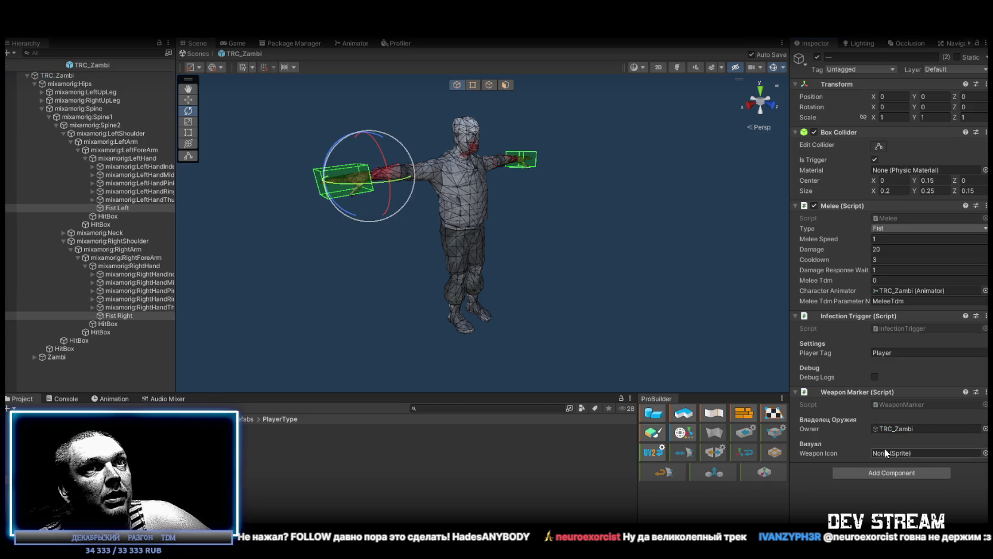
Step: Assign the TRC_env_turret sprite as the Weapon Icon, then inspect the TRC_weapon texture
left_click(986, 453)
scroll(923, 443, "down", 10)
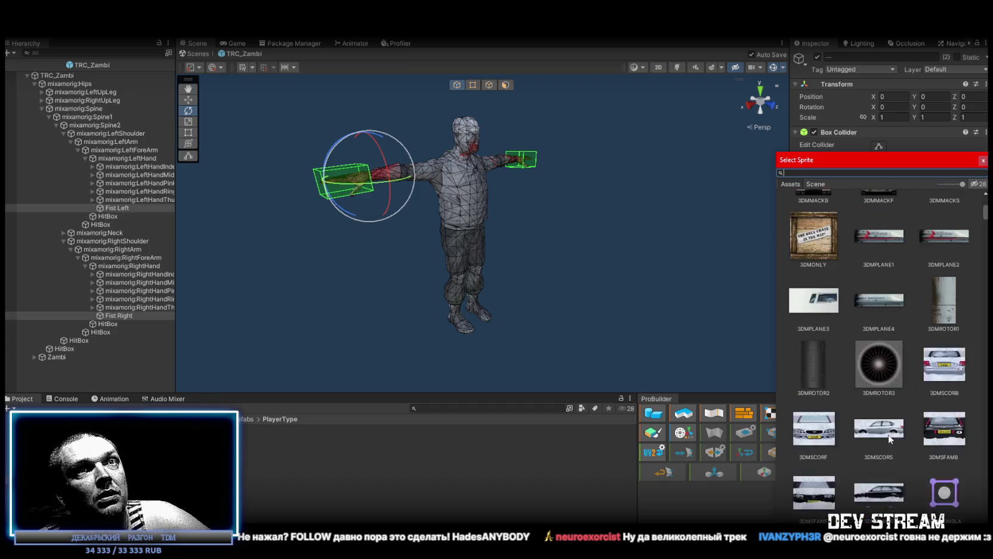
type("aka")
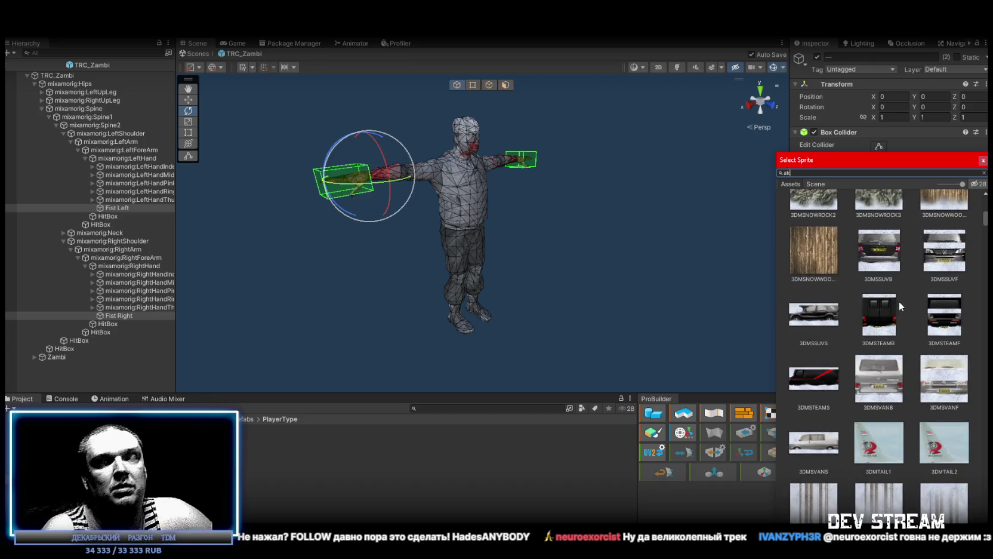
key("BackSpace")
key("BackSpace")
key("BackSpace")
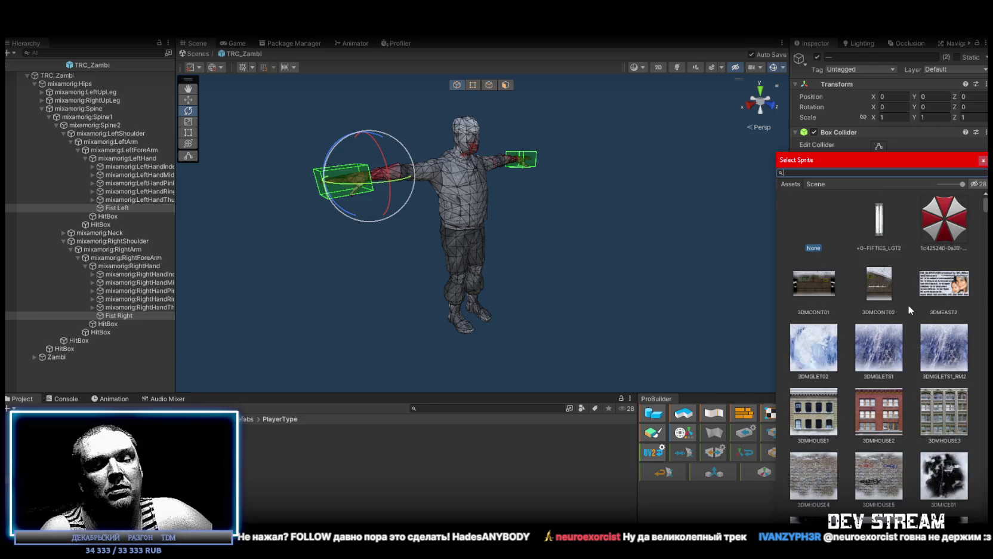
type("tur")
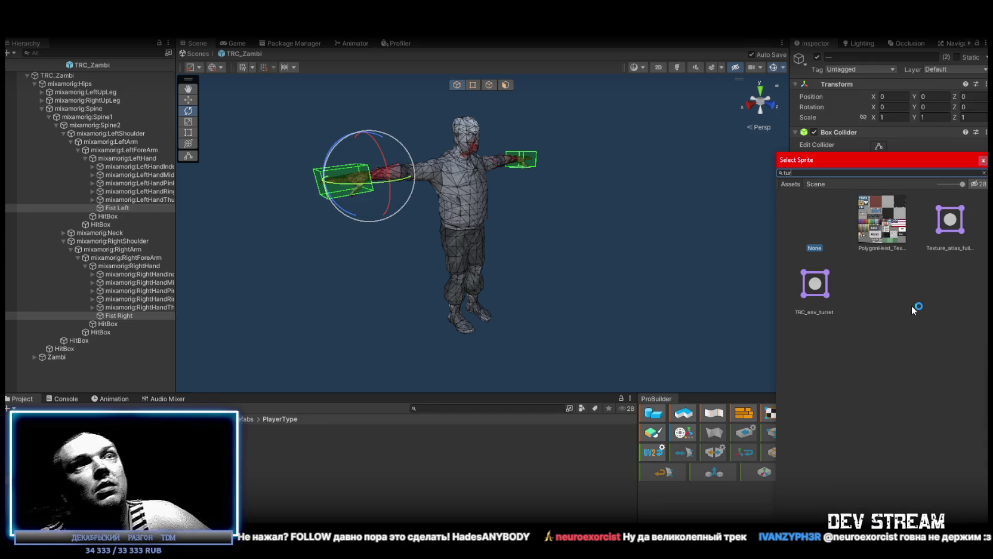
left_click(818, 283)
double_click(815, 298)
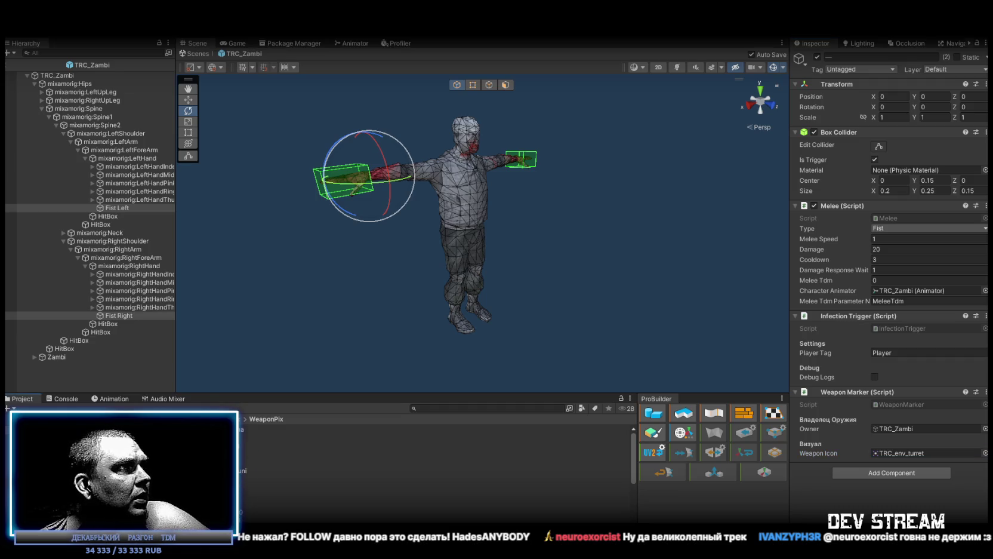
left_click(311, 504)
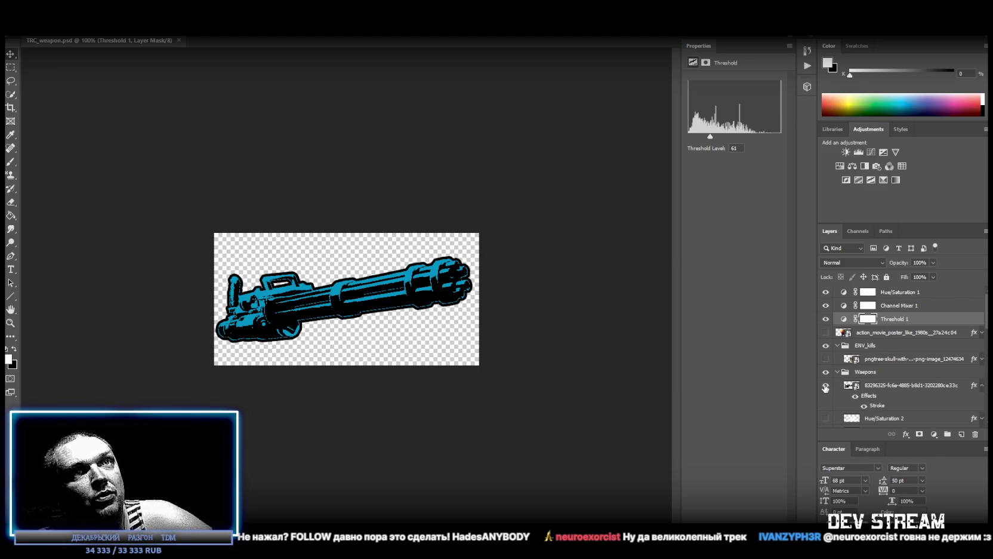
Step: Place the blue hand on the canvas, flip it horizontally, and tilt it into position
left_click(826, 385)
left_click(907, 385)
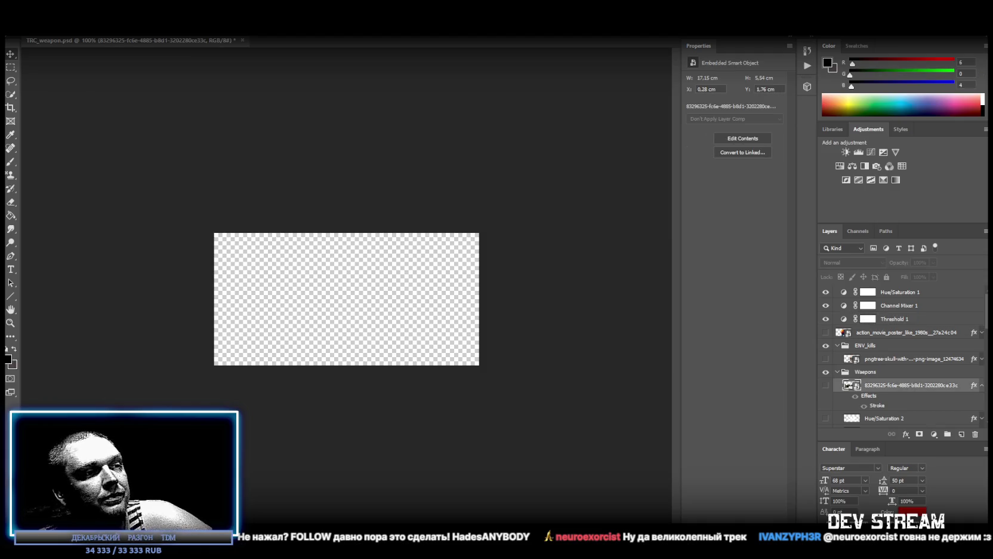
left_click_drag(352, 311, 365, 332)
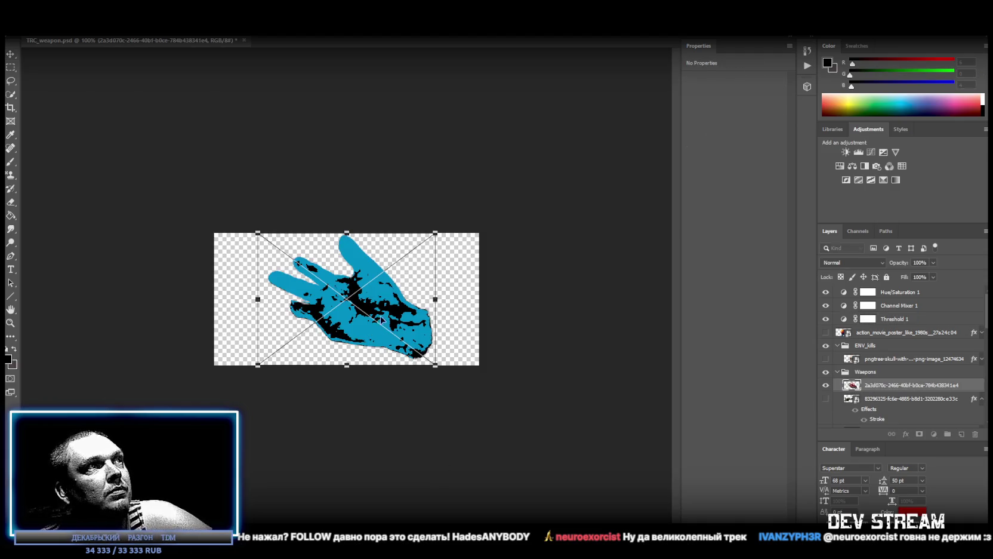
right_click(381, 300)
left_click(443, 413)
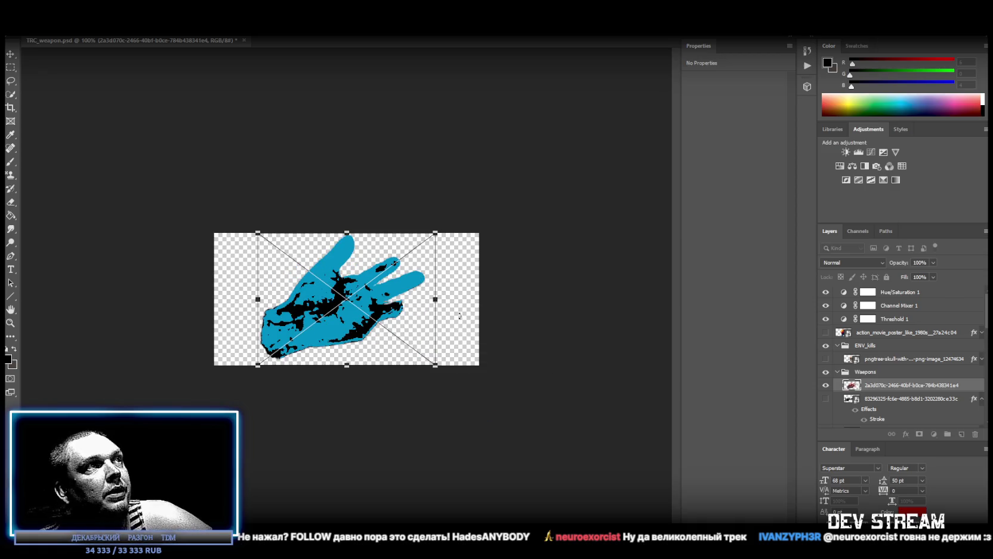
mouse_move(454, 194)
left_mouse_down()
mouse_move(263, 206)
mouse_move(304, 247)
left_mouse_up()
left_click_drag(357, 351, 344, 339)
left_click_drag(453, 271, 445, 232)
left_click_drag(397, 328, 397, 323)
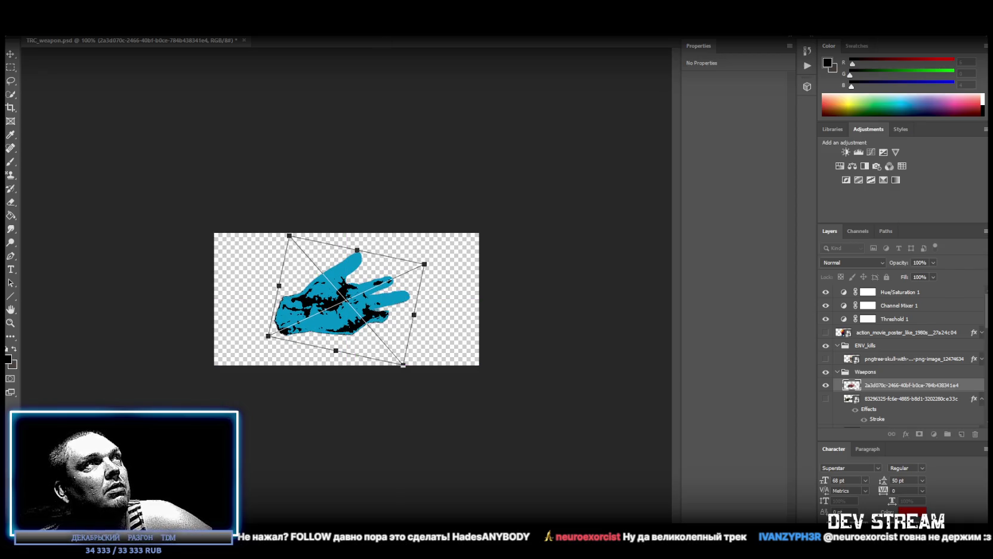
key("Return")
Step: Copy the weapon layer's black stroke style onto the blue hand, then delete the hand layer
right_click(886, 403)
left_click(888, 382)
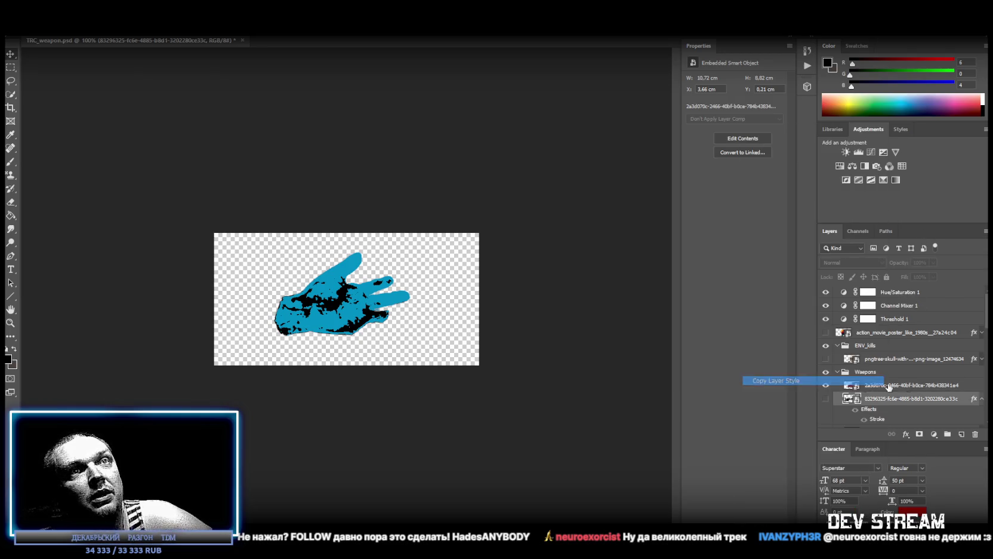
right_click(919, 387)
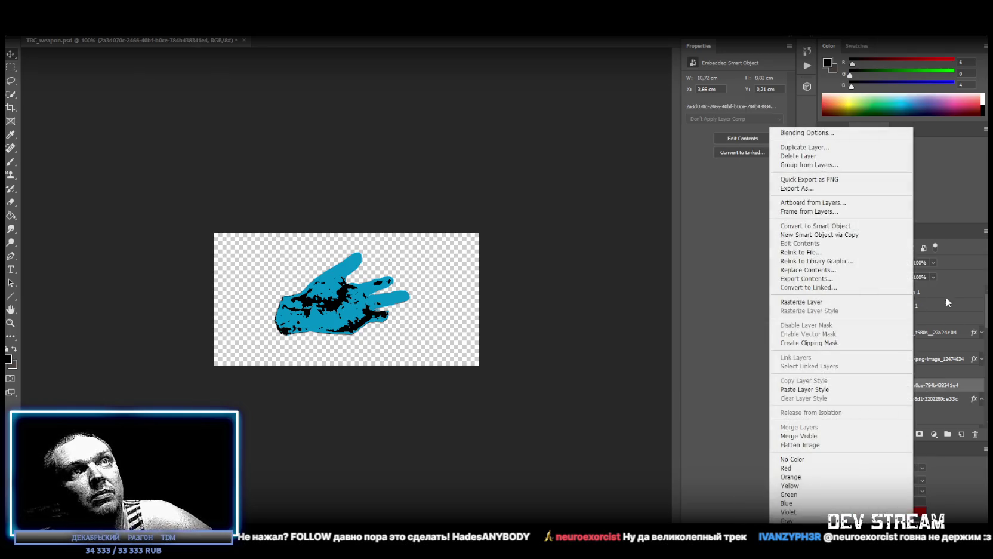
left_click(845, 389)
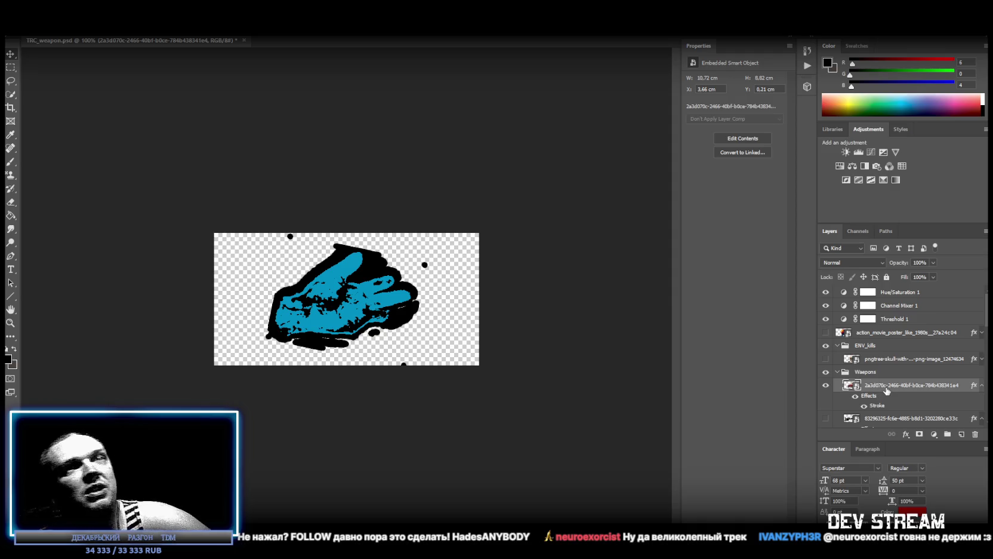
key("Delete")
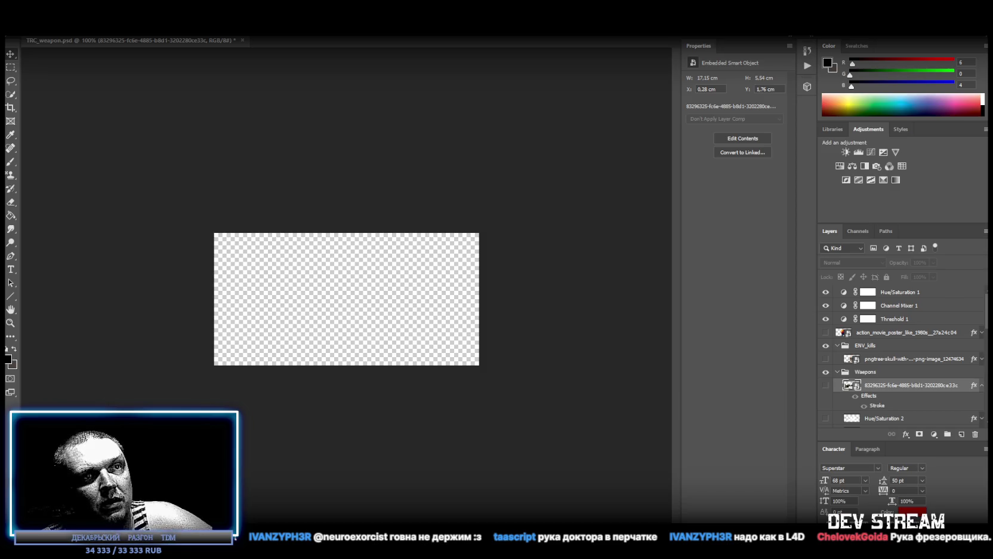
Step: Place the pngtree zombie hand, rotate it, flip it vertically, and stretch it sideways across the canvas
left_click_drag(382, 326, 401, 338)
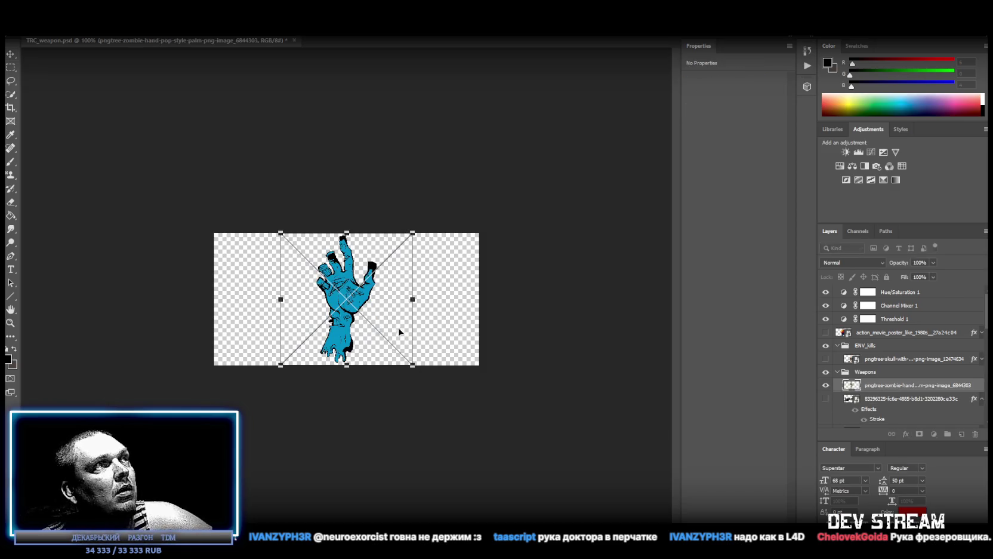
mouse_move(430, 210)
left_mouse_down()
mouse_move(491, 339)
mouse_move(479, 376)
left_mouse_up()
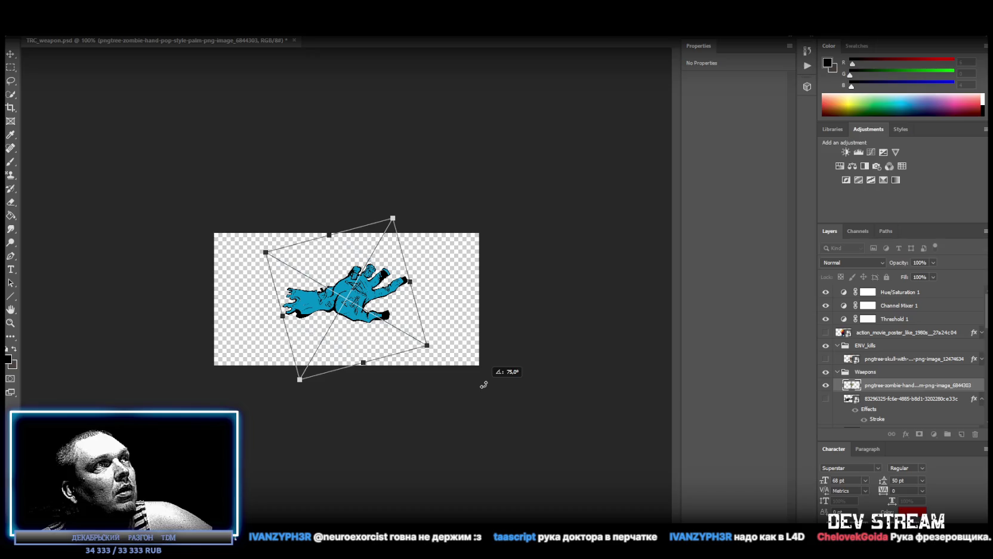
right_click(356, 275)
left_click(421, 402)
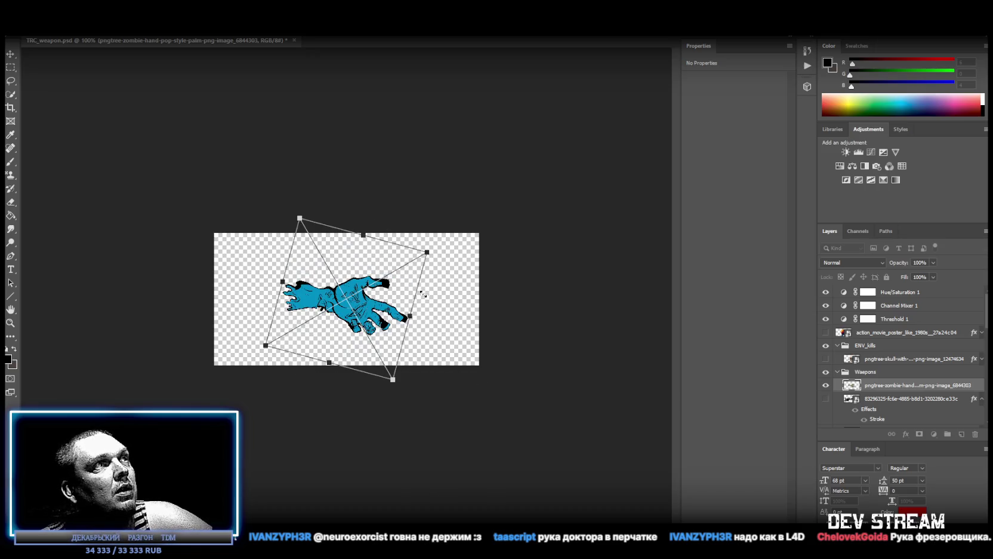
mouse_move(442, 247)
left_mouse_down()
mouse_move(403, 190)
mouse_move(401, 202)
left_mouse_up()
mouse_move(411, 291)
left_mouse_down()
mouse_move(473, 291)
mouse_move(480, 281)
mouse_move(418, 289)
mouse_move(439, 182)
mouse_move(462, 171)
mouse_move(460, 181)
left_mouse_up()
mouse_move(395, 308)
left_mouse_down()
mouse_move(391, 330)
mouse_move(400, 328)
left_mouse_up()
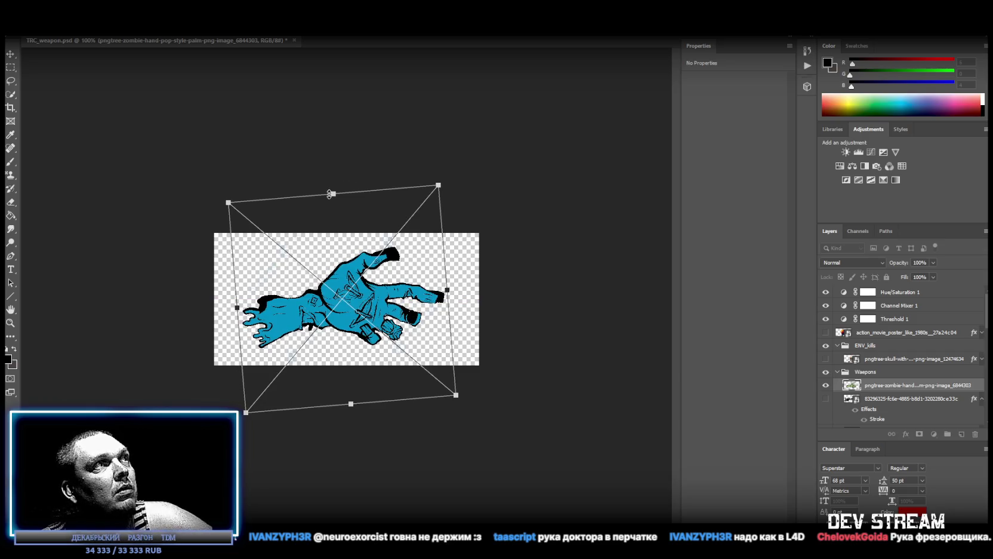
left_click_drag(332, 194, 337, 217)
left_click_drag(382, 280, 386, 269)
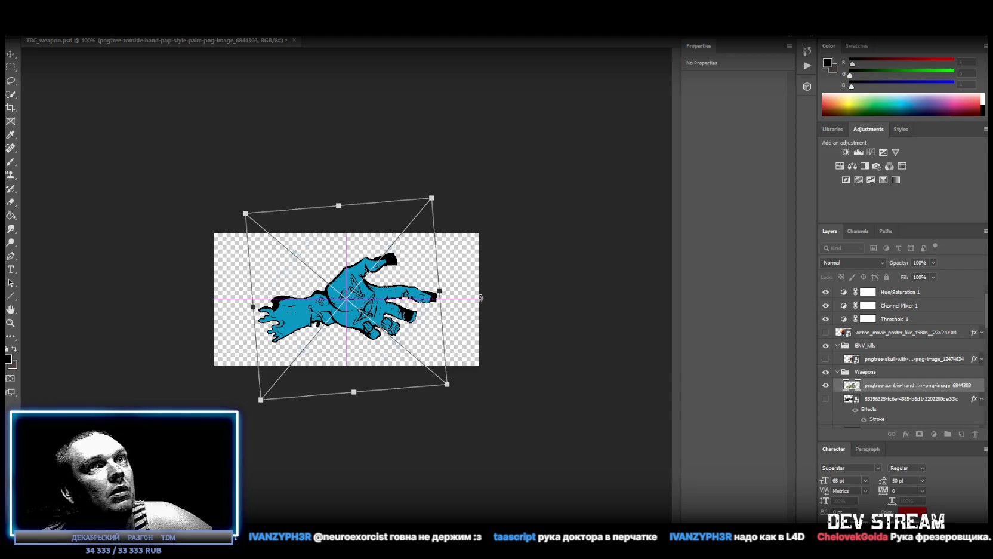
key("Return")
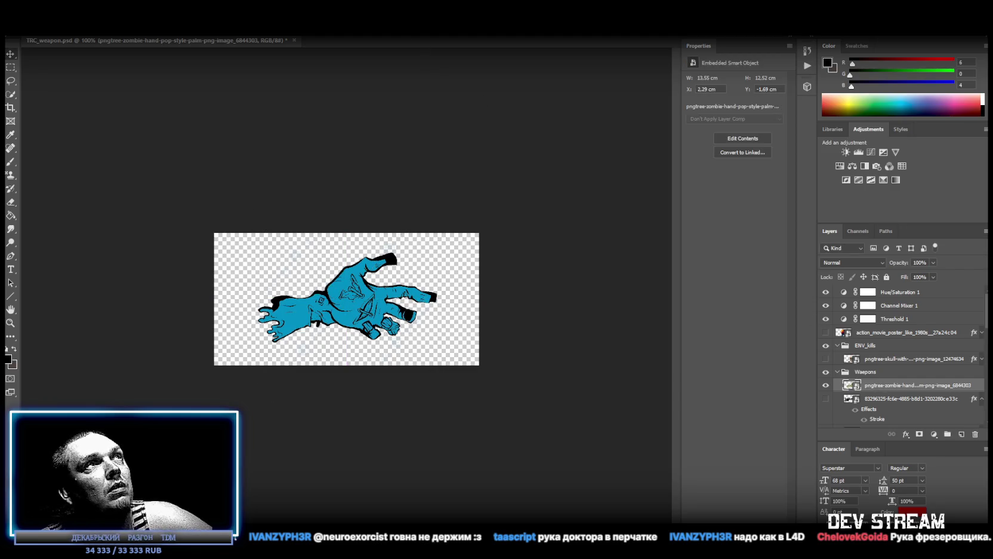
Step: Paste the black stroke layer style onto the zombie hand layer
right_click(890, 390)
left_click(923, 385)
right_click(923, 385)
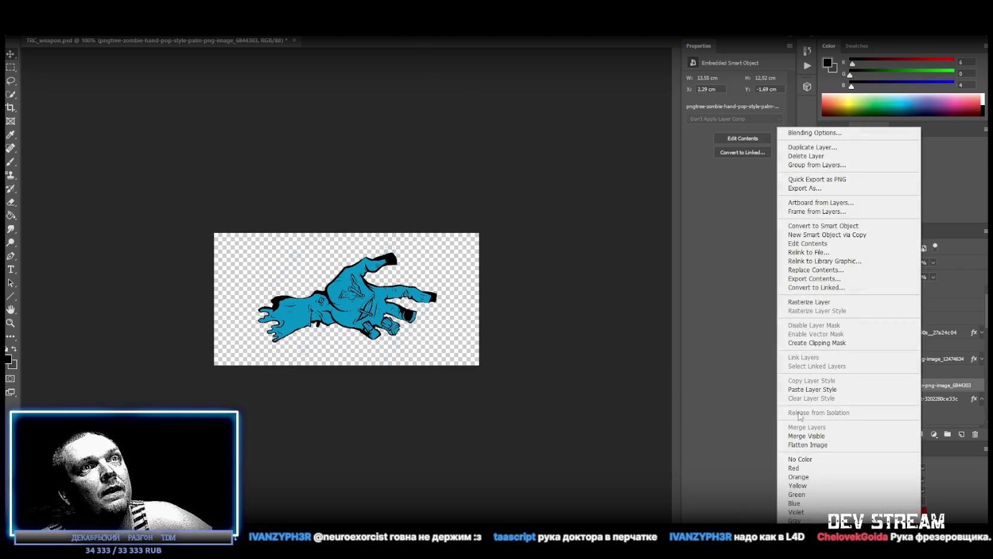
left_click(836, 389)
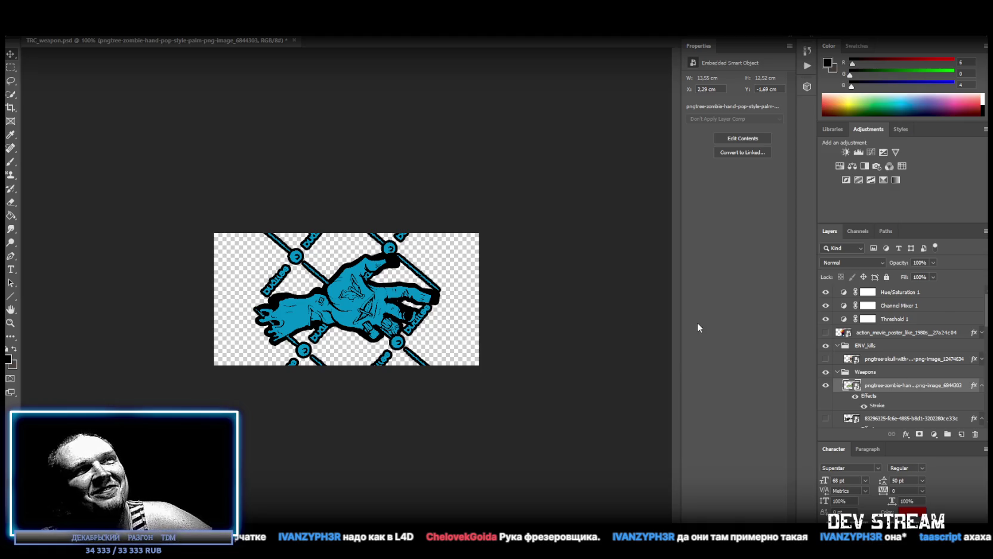
Step: Open the zombie hand smart object's contents and switch to the Polygonal Lasso
double_click(851, 389)
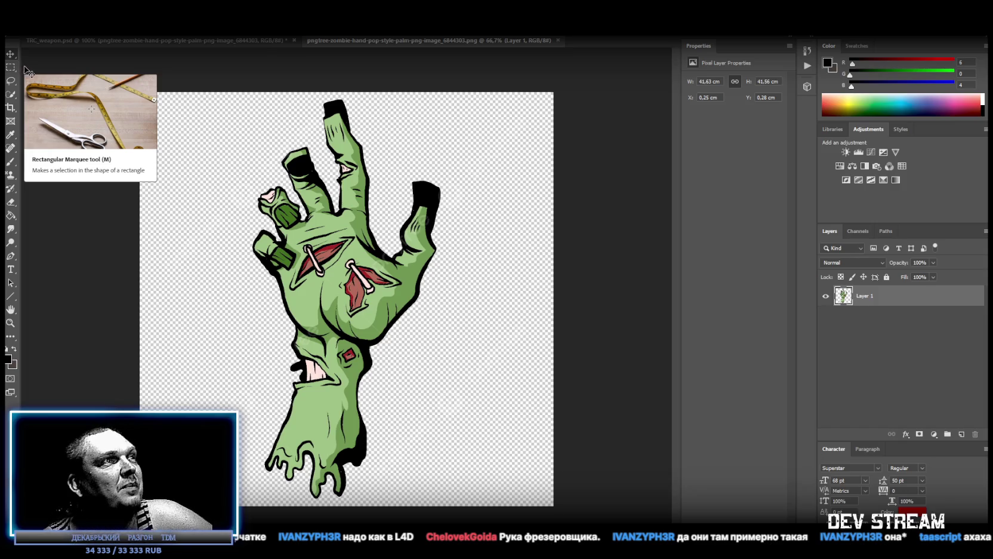
right_click(11, 81)
left_click(55, 92)
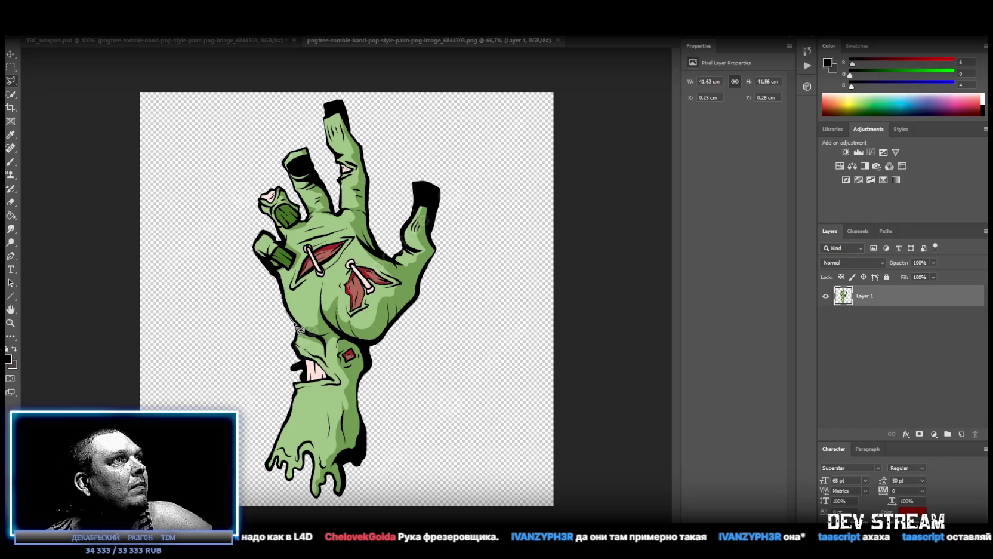
right_click(253, 270)
left_click(203, 208)
Step: Try a Quick Selection of the green hand and faint watermark, then deselect
left_click(10, 94)
mouse_move(361, 281)
left_mouse_down()
mouse_move(311, 251)
mouse_move(345, 206)
mouse_move(349, 168)
mouse_move(334, 109)
mouse_move(358, 251)
mouse_move(365, 242)
mouse_move(382, 278)
mouse_move(422, 200)
mouse_move(430, 253)
mouse_move(429, 191)
mouse_move(425, 269)
mouse_move(428, 240)
mouse_move(430, 258)
mouse_move(413, 295)
left_mouse_up()
left_click_drag(367, 343, 335, 483)
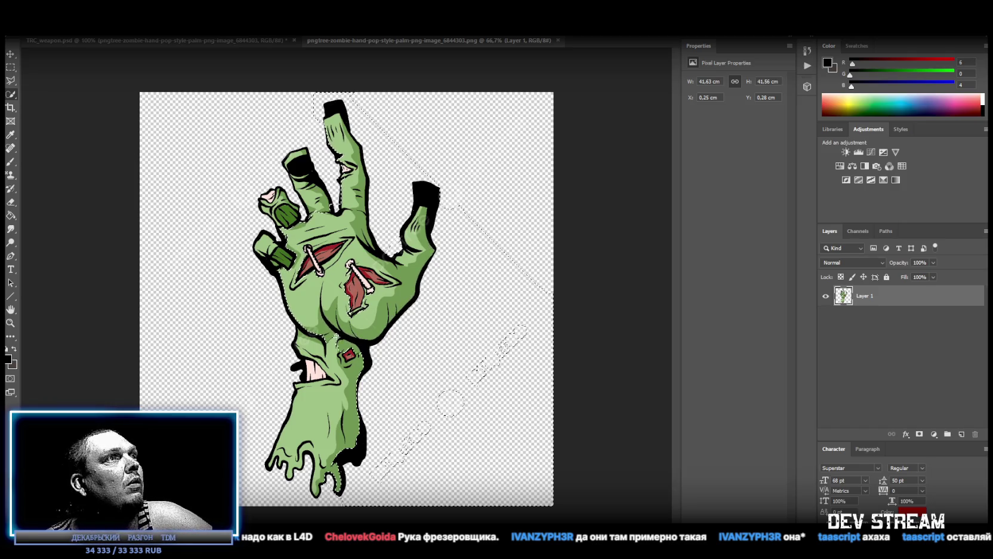
key("ctrl+z")
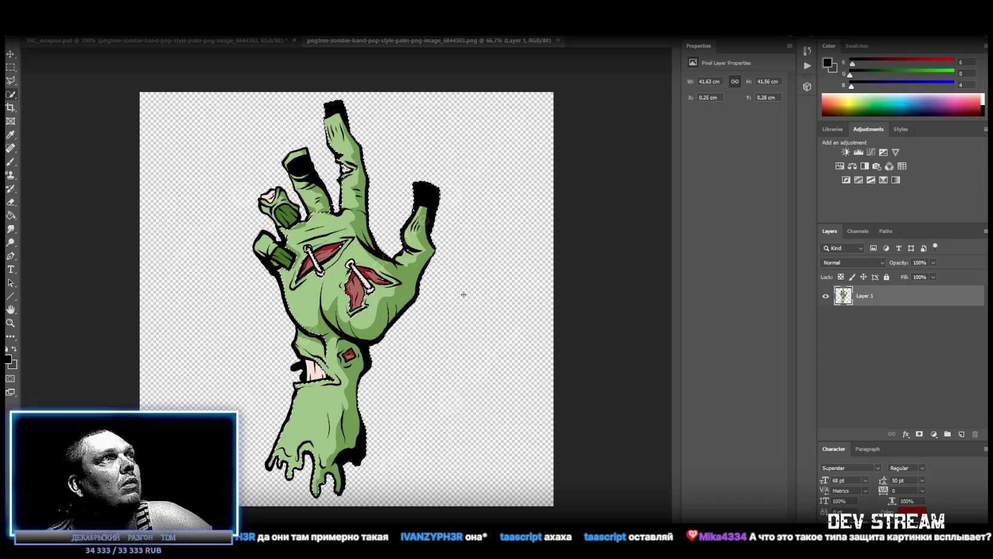
left_click(300, 170)
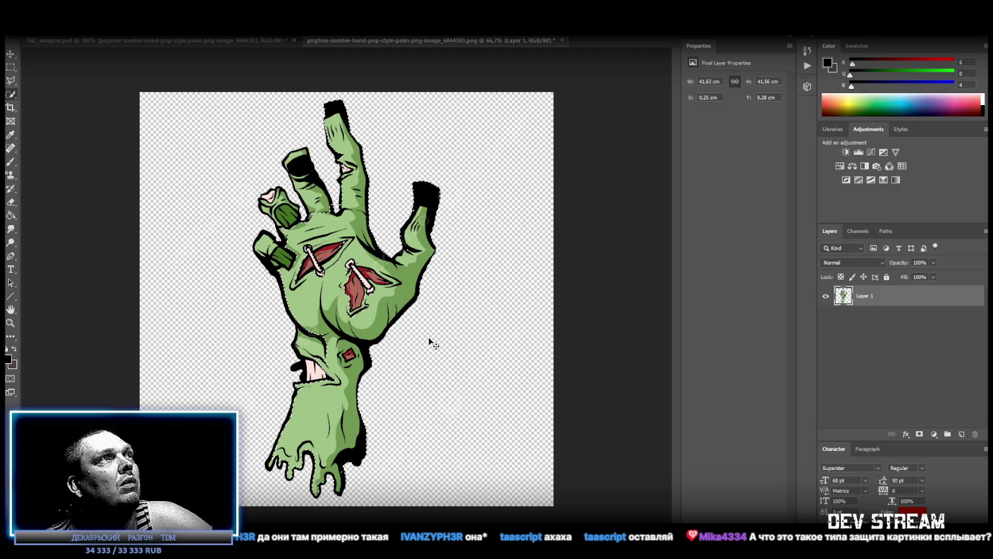
key("ctrl+d")
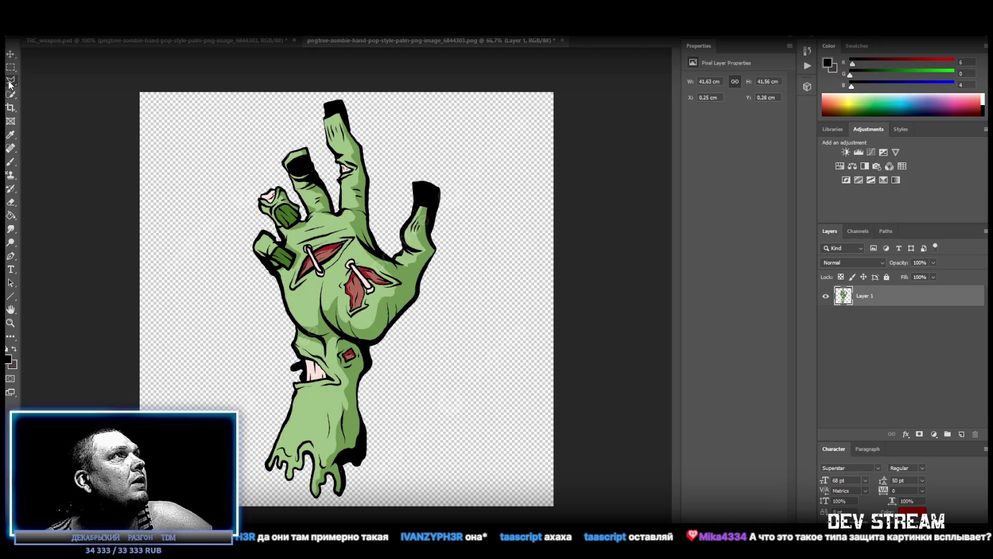
Step: Switch to the Magic Wand tool from the selection tool variants
right_click(11, 80)
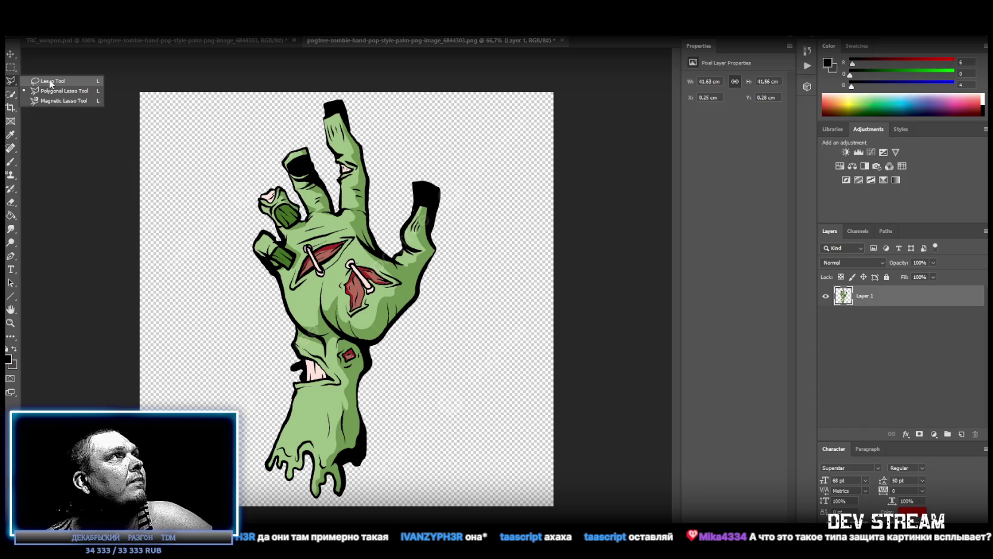
right_click(12, 94)
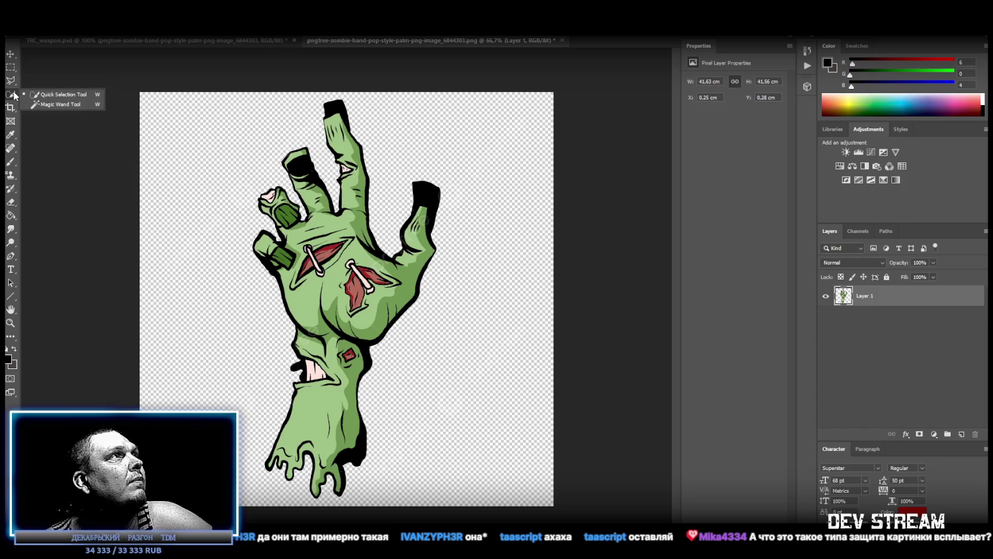
left_click(51, 105)
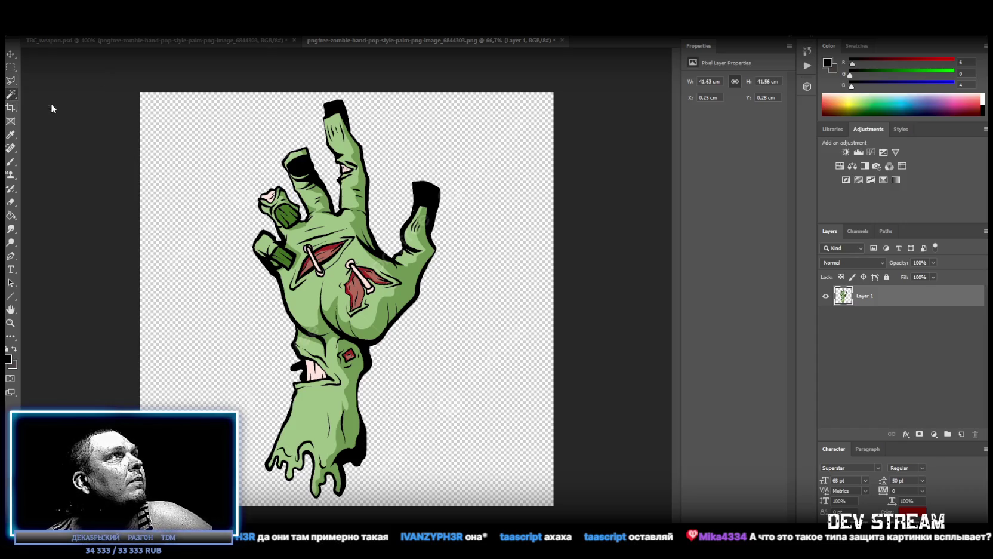
right_click(11, 95)
right_click(11, 95)
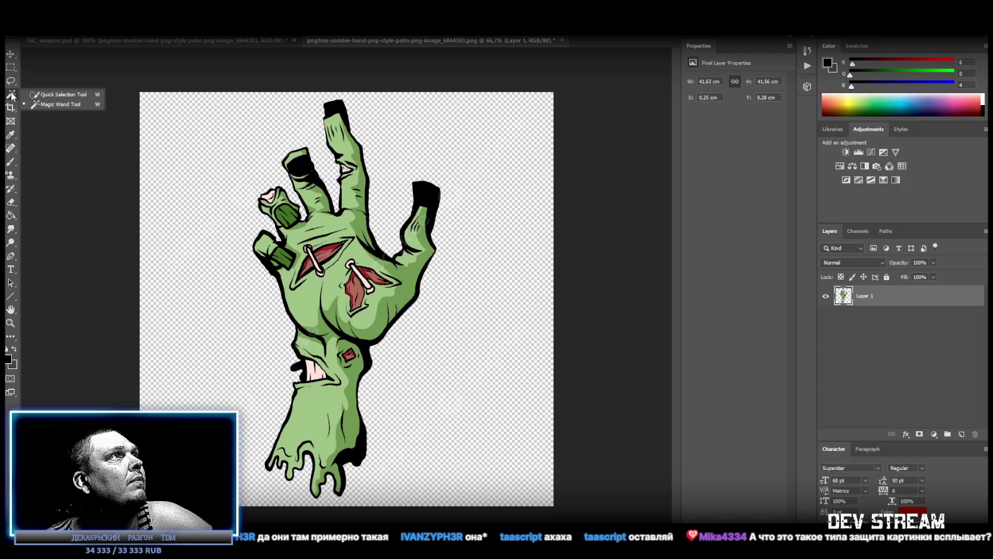
left_click(73, 105)
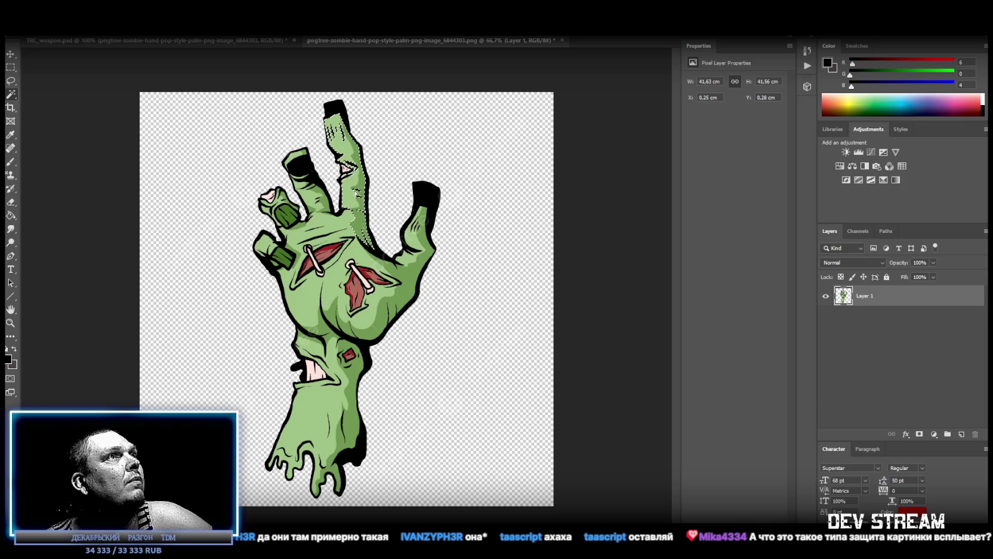
Step: Magic-wand select the finger, hand outline and watermark areas, shift the selection, then deselect
left_click(358, 197, "shift")
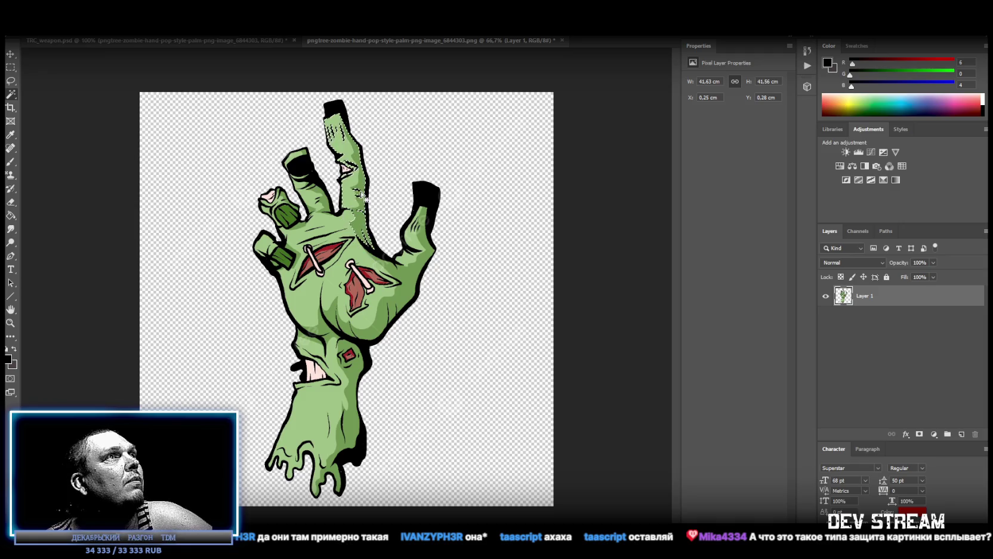
left_click(307, 168, "shift")
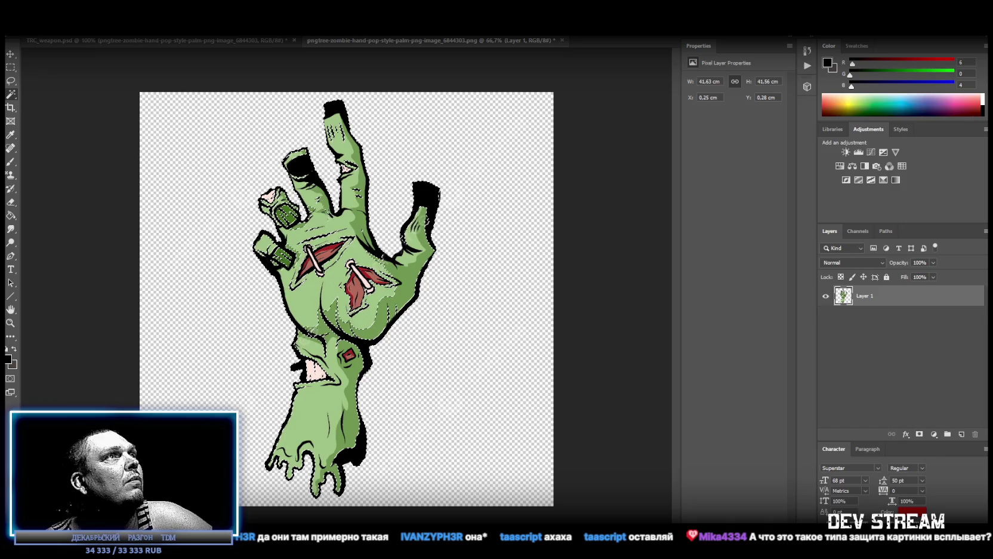
left_click(429, 420)
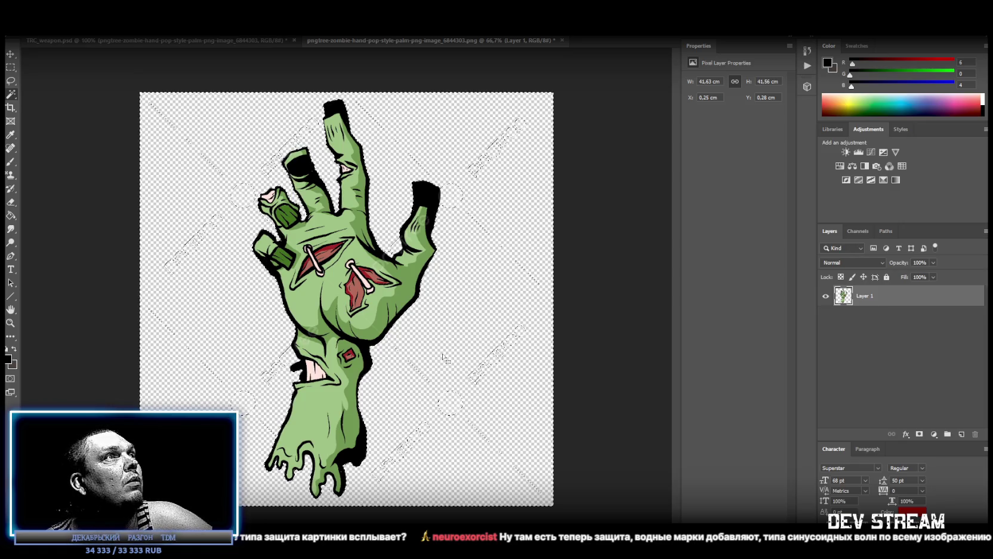
left_click(501, 289)
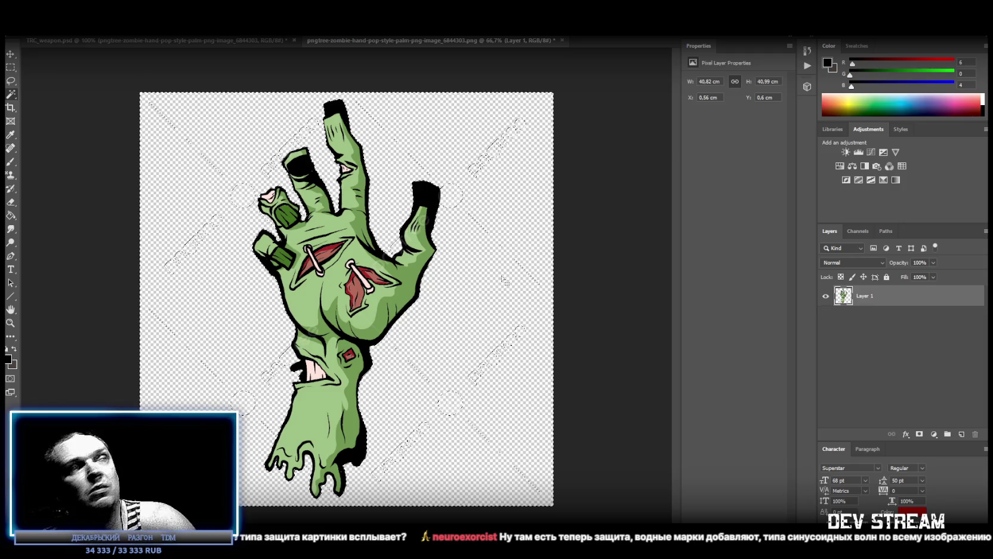
left_click(442, 254)
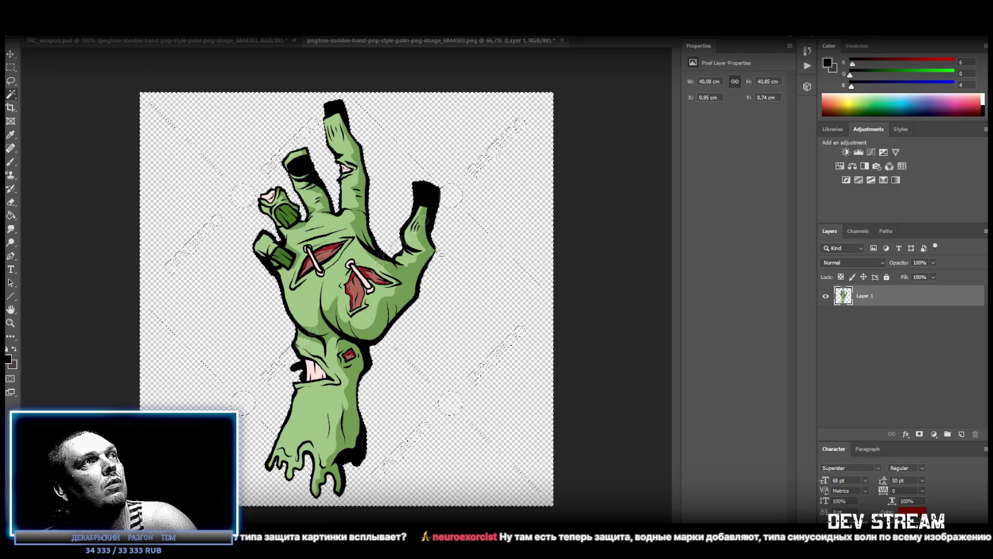
mouse_move(469, 363)
left_mouse_down()
mouse_move(488, 369)
mouse_move(504, 355)
mouse_move(544, 356)
mouse_move(274, 376)
mouse_move(132, 359)
left_mouse_up()
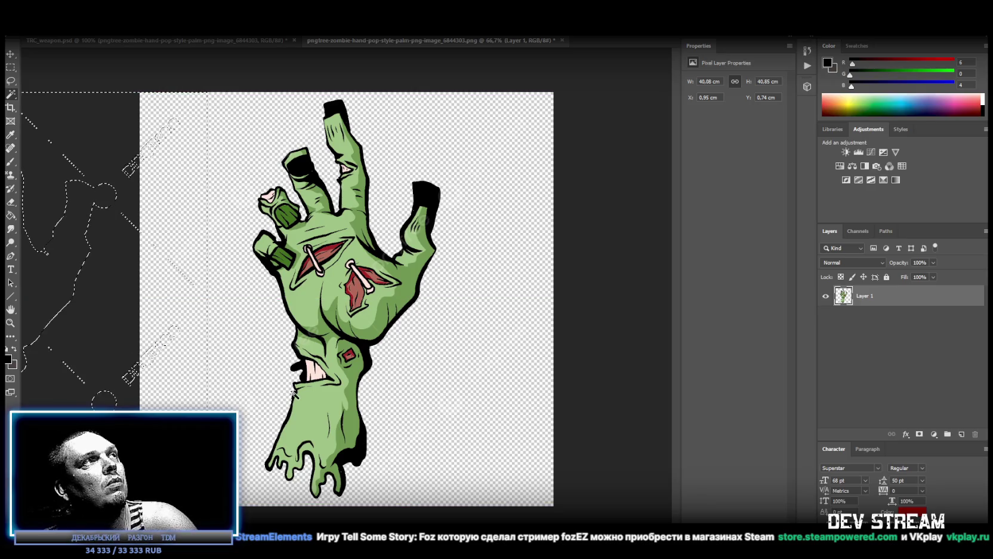
left_click_drag(137, 310, 31, 310)
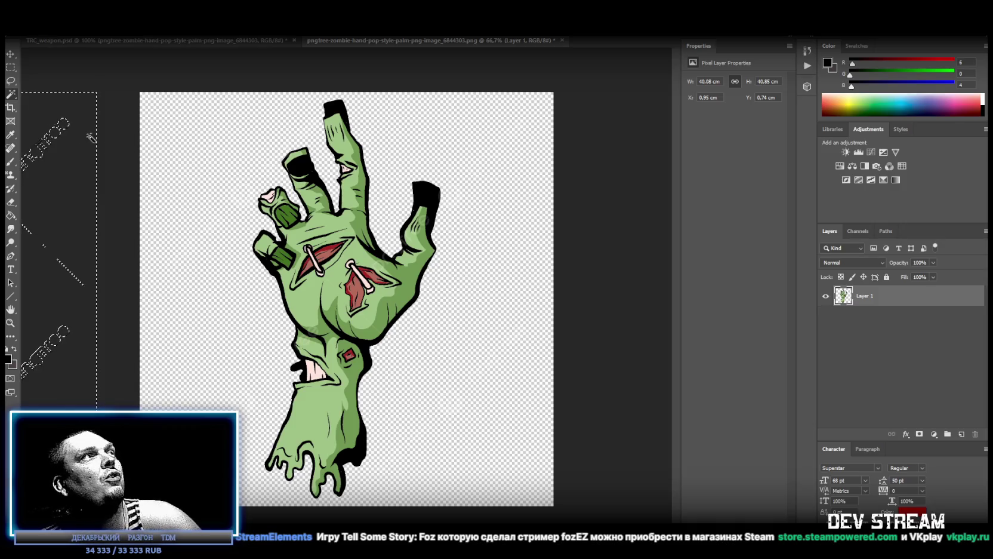
key("ctrl+d")
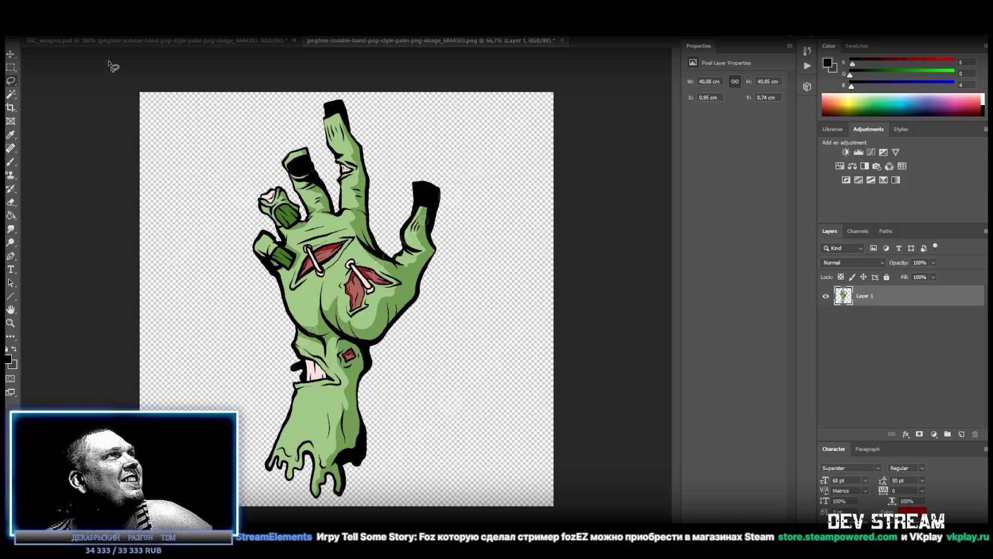
Step: Switch to the Magic Wand with W, then check the lasso tool variants
key("w")
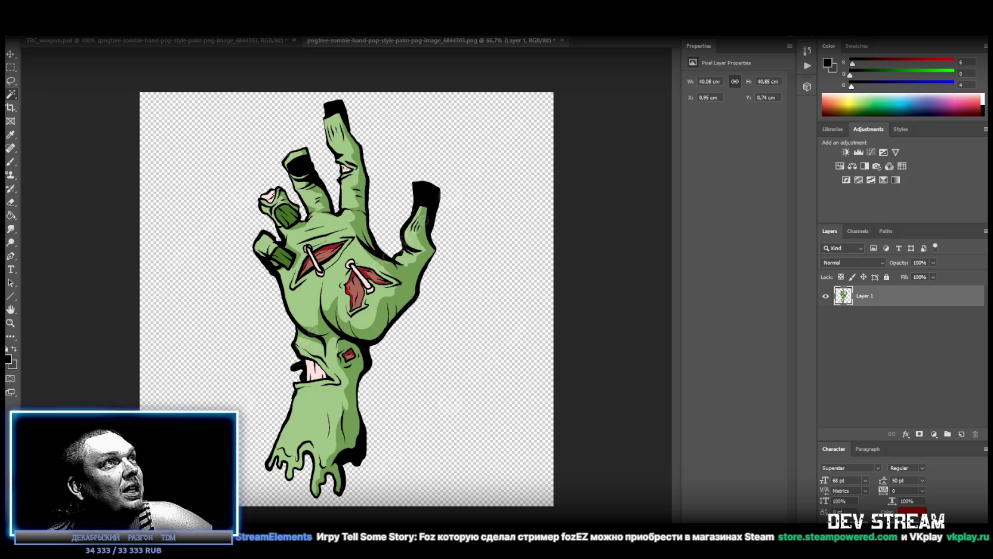
right_click(7, 84)
Step: Trace the hand from fingertips around the wrist with the Polygonal Lasso and close the selection
right_click(11, 81)
left_click(52, 81)
right_click(13, 83)
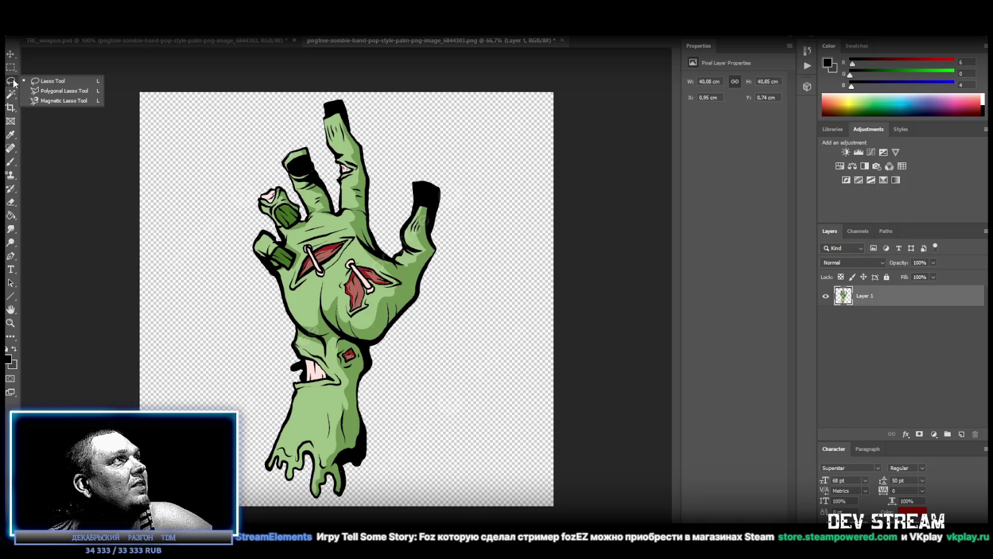
left_click(63, 91)
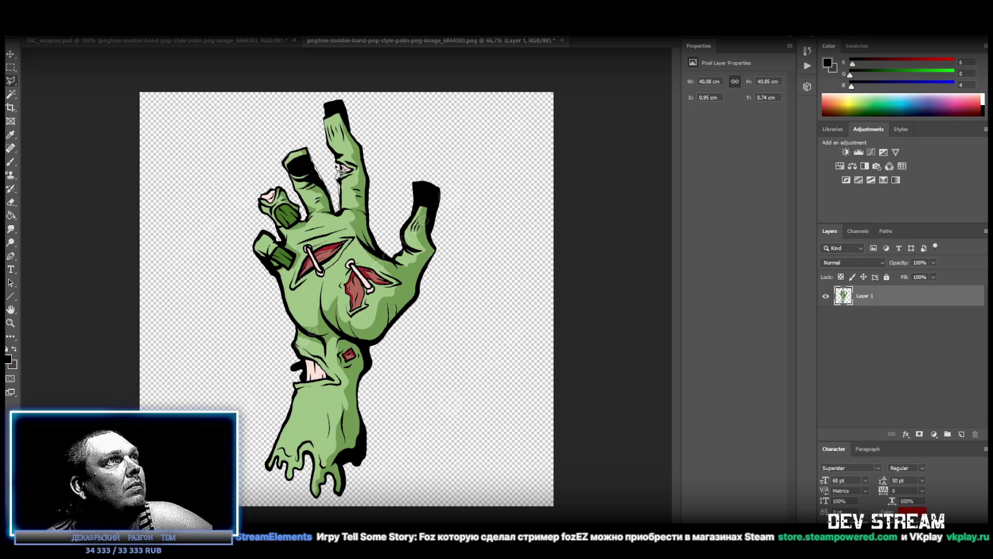
mouse_move(333, 157)
left_mouse_down()
mouse_move(325, 103)
mouse_move(349, 103)
mouse_move(370, 215)
mouse_move(388, 251)
mouse_move(395, 262)
mouse_move(418, 205)
mouse_move(412, 179)
mouse_move(448, 195)
mouse_move(439, 239)
left_mouse_up()
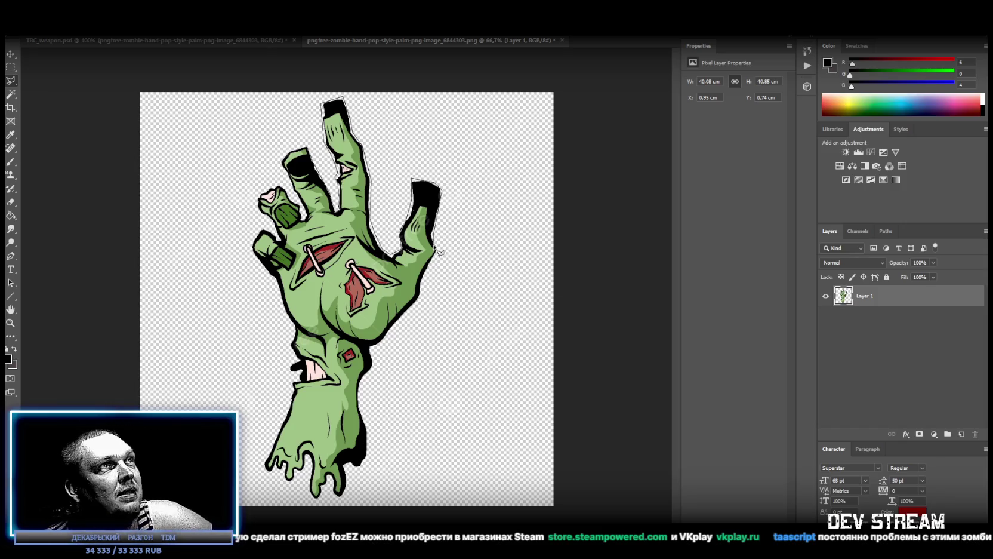
mouse_move(444, 256)
left_mouse_down()
mouse_move(436, 281)
mouse_move(279, 283)
mouse_move(255, 258)
mouse_move(261, 235)
mouse_move(281, 242)
mouse_move(260, 189)
mouse_move(273, 185)
mouse_move(302, 206)
mouse_move(276, 157)
mouse_move(305, 149)
mouse_move(314, 157)
left_mouse_up()
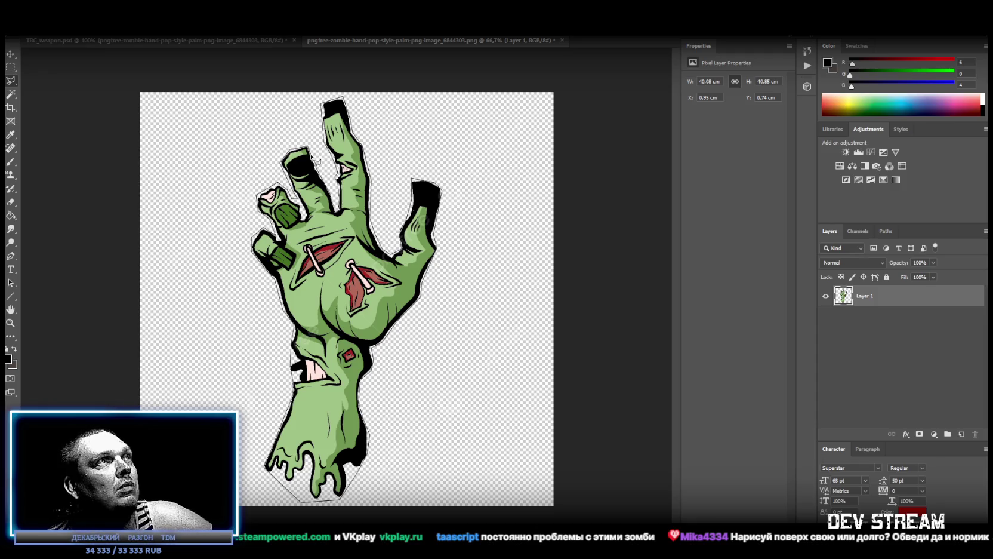
left_click_drag(314, 156, 315, 158)
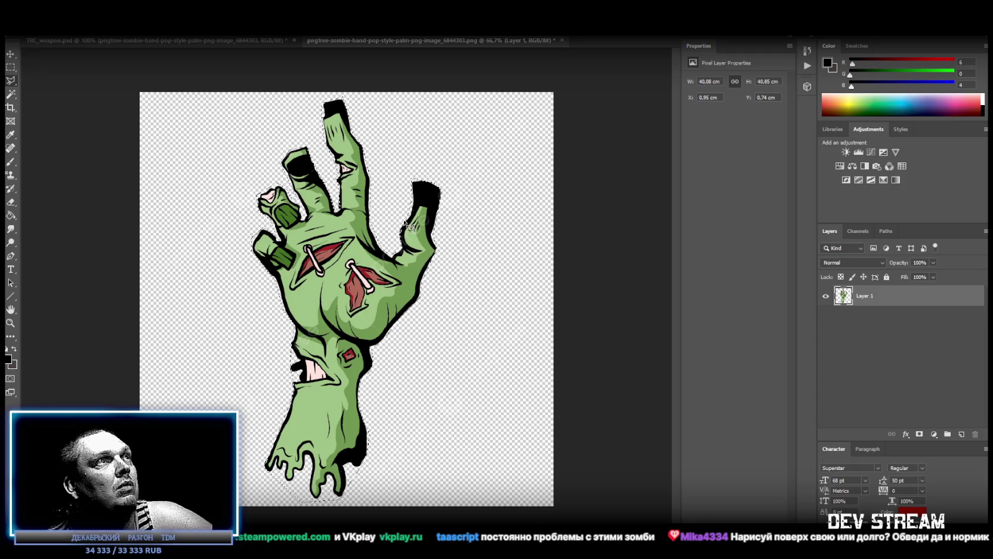
Step: Cut the selected hand onto a new layer with Layer Via Cut and delete Layer 1
right_click(348, 255)
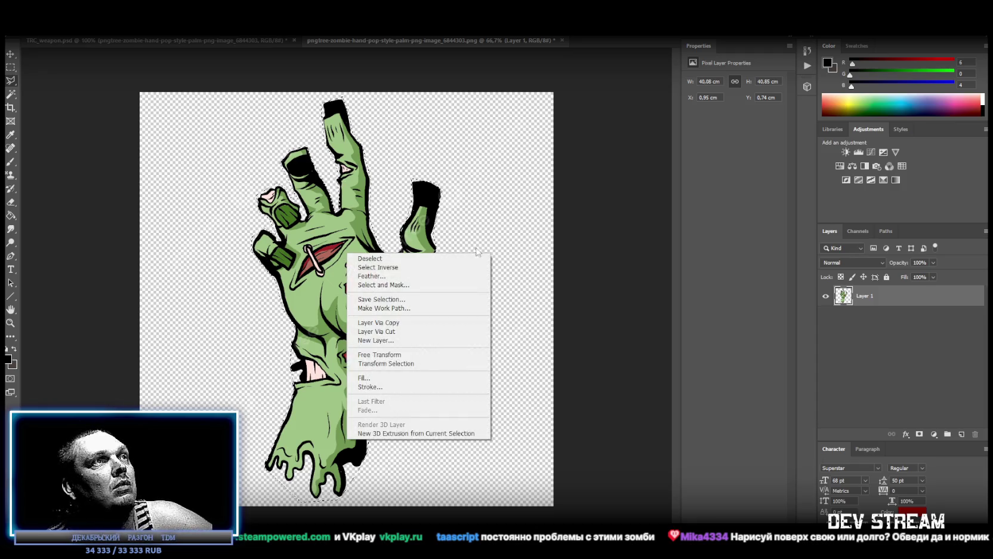
left_click(409, 334)
left_click(886, 322)
key("Delete")
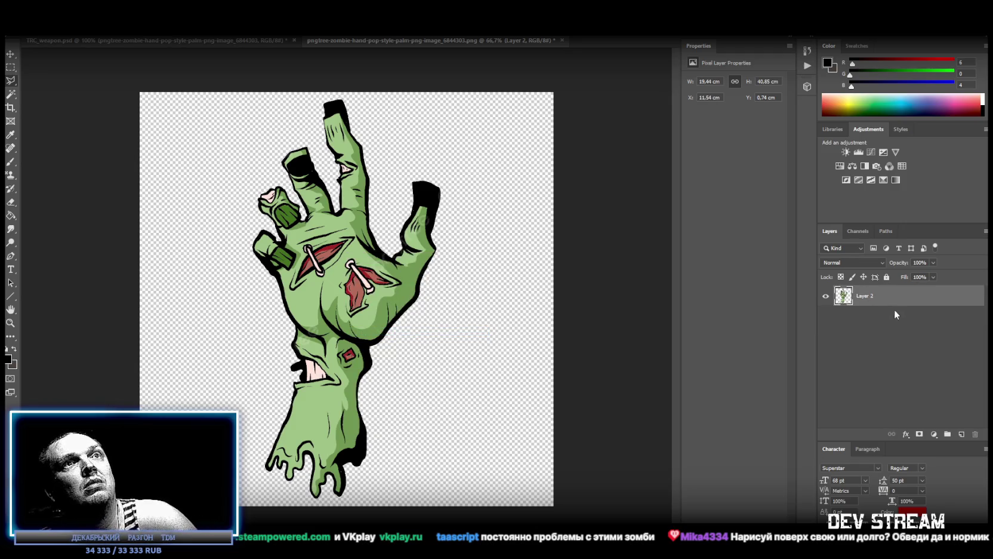
Step: Try a stroke preset from the Styles panel on Layer 2, then revert to the None style
left_click(901, 128)
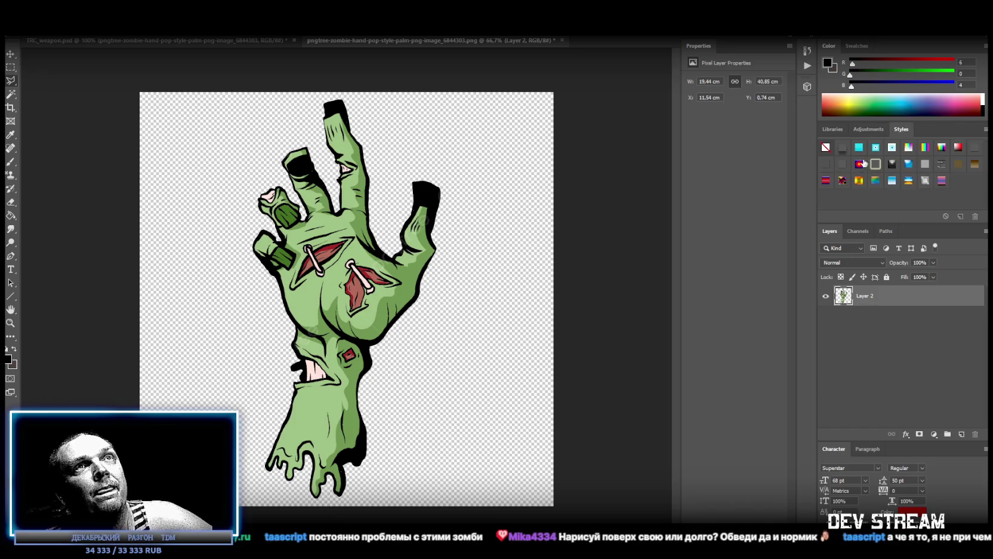
left_click(842, 165)
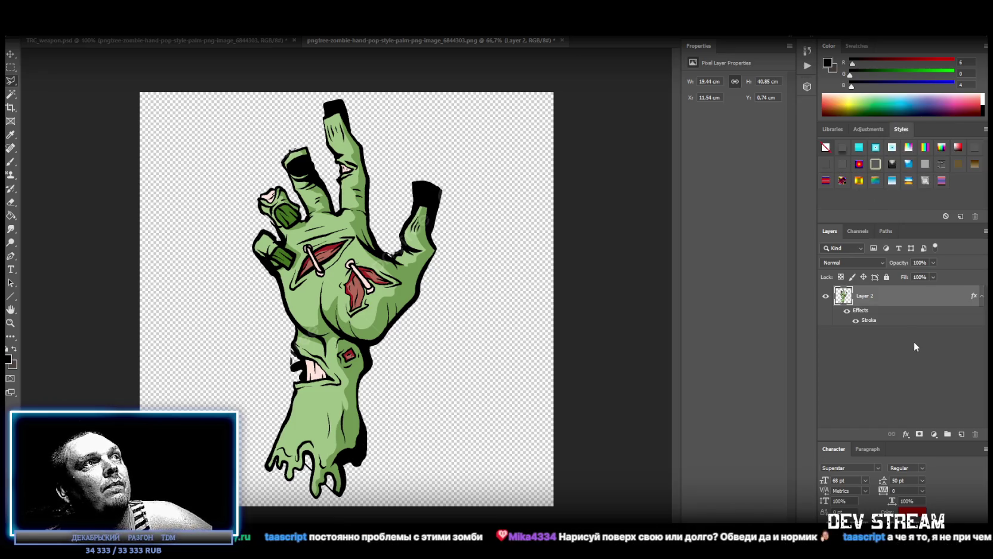
key("h")
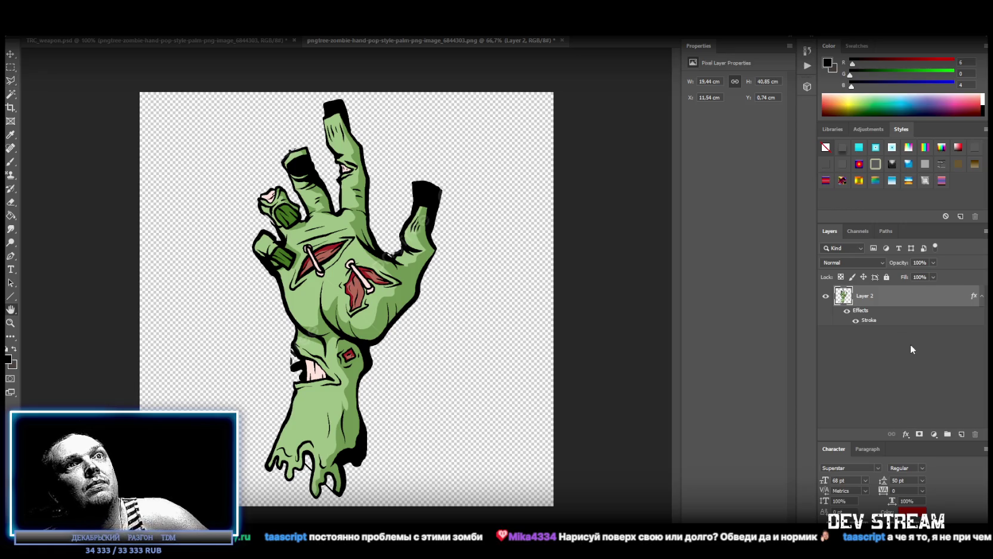
key("Return")
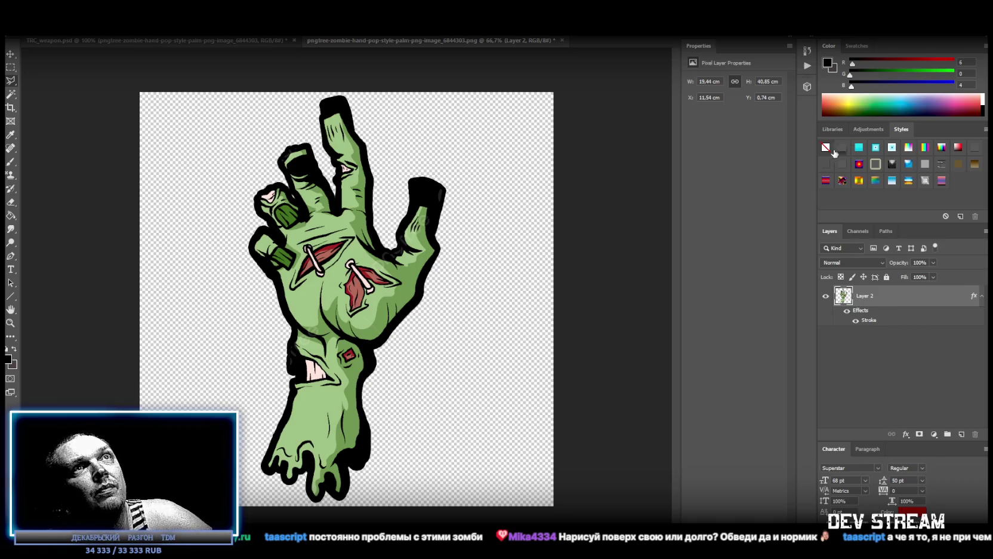
left_click(826, 147)
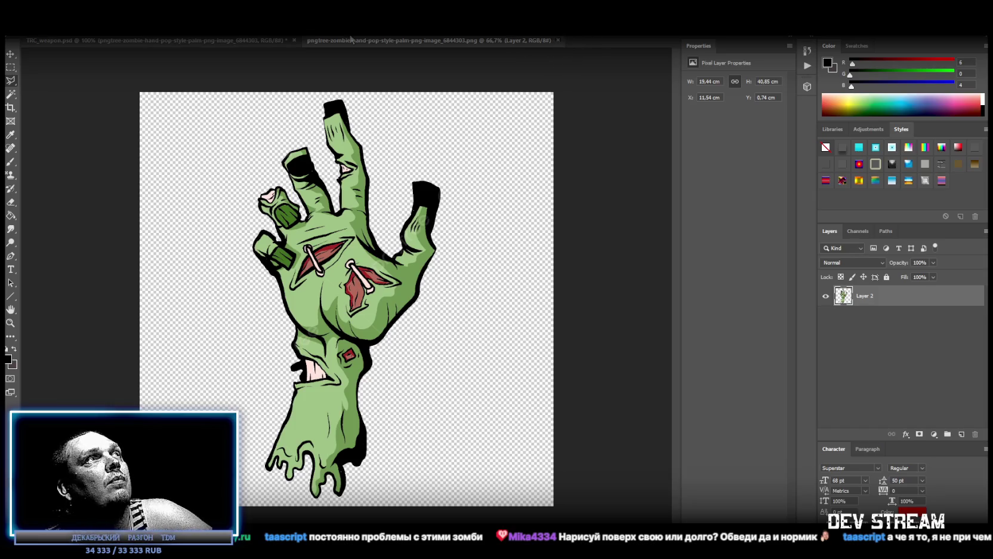
Step: Close the zombie hand image, set Threshold 1 to 122 in TRC_weapon.psd, and save
key("ctrl+w")
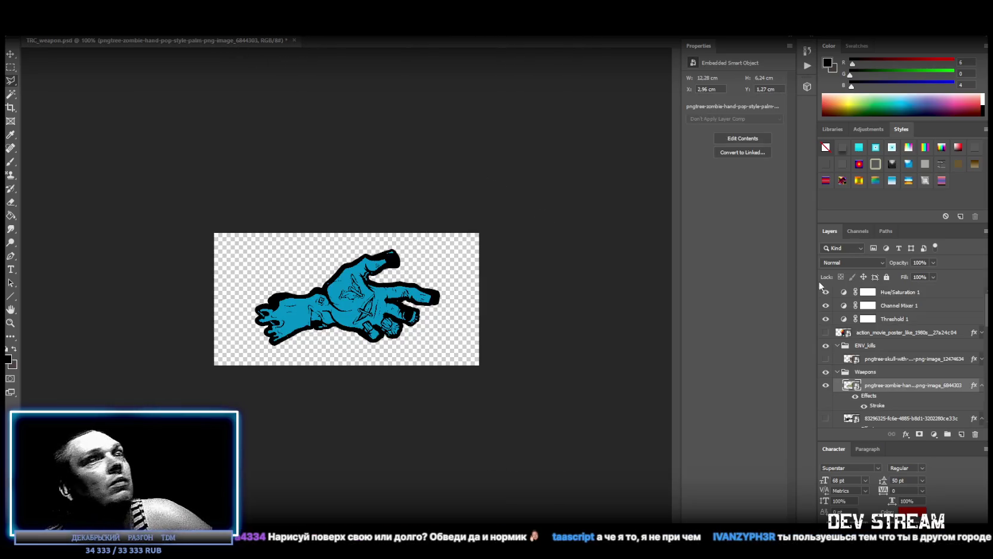
left_click(893, 320)
mouse_move(710, 139)
left_mouse_down()
mouse_move(742, 137)
mouse_move(725, 144)
mouse_move(733, 147)
left_mouse_up()
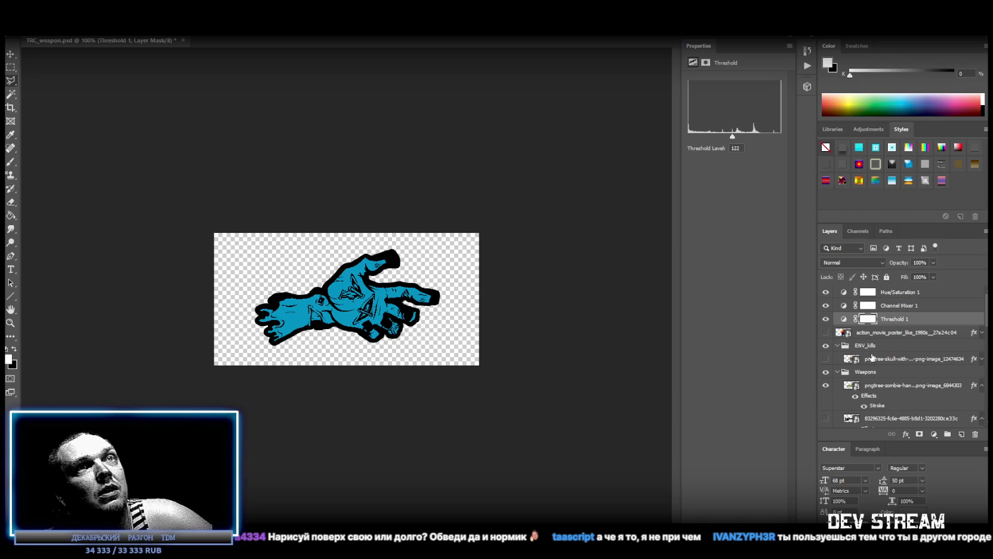
key("ctrl+s")
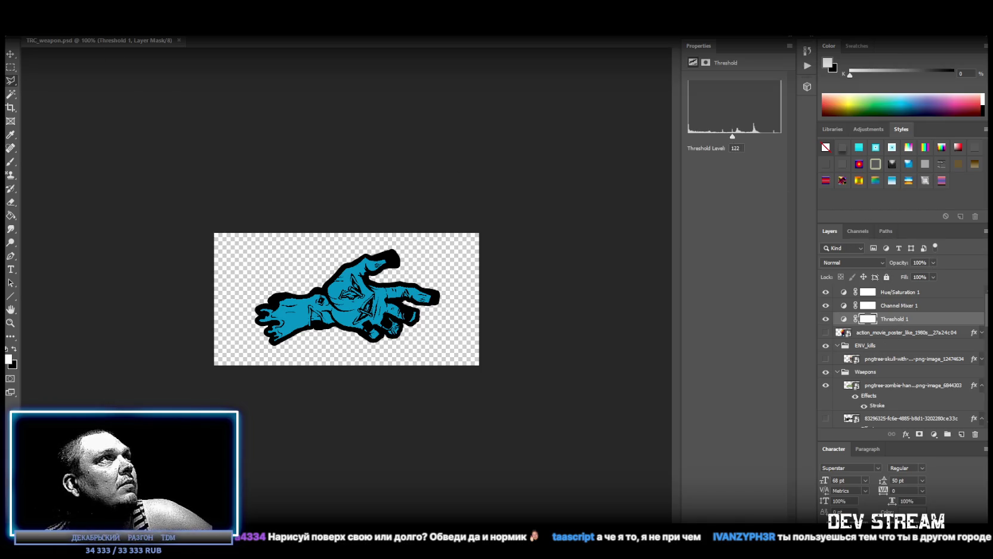
Step: Start Save As and choose PNG as the file format
key("alt+f")
left_click(62, 123)
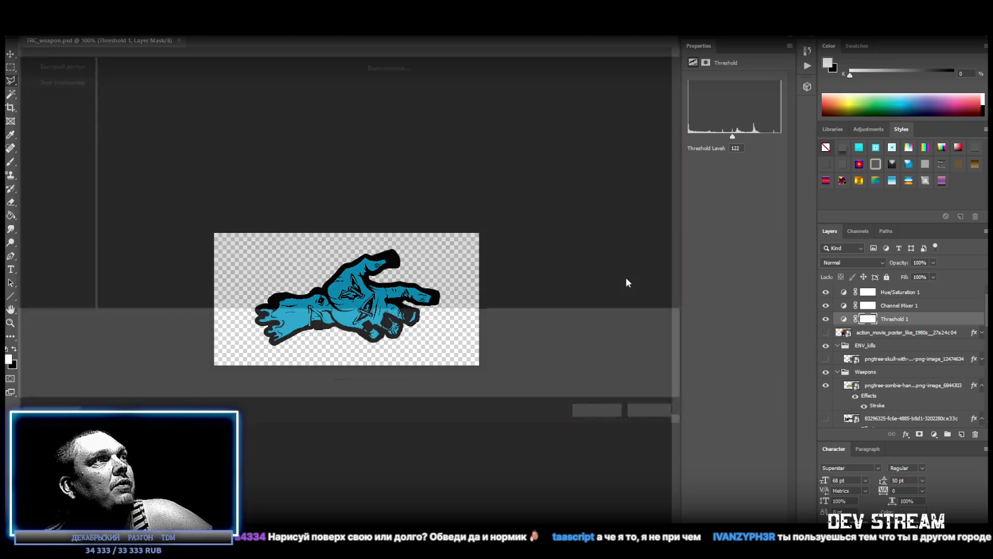
left_click(268, 337)
left_click(244, 484)
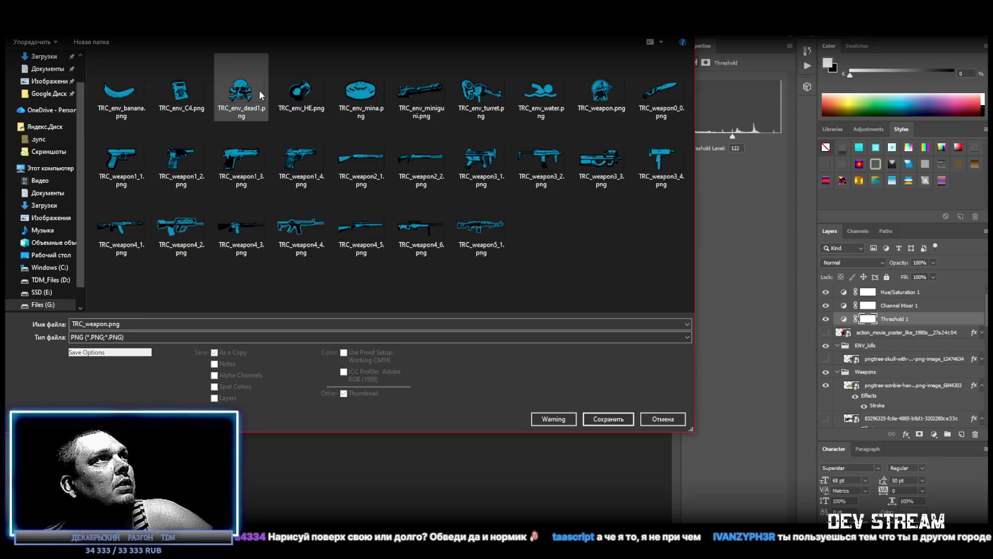
Step: Name the file TRC_env_ZAMBI.png beside the existing icons and save it
left_click(300, 91)
double_click(99, 323)
double_click(101, 323)
type("ЯФ")
key("BackSpace")
key("BackSpace")
key("alt+shift")
type("AM")
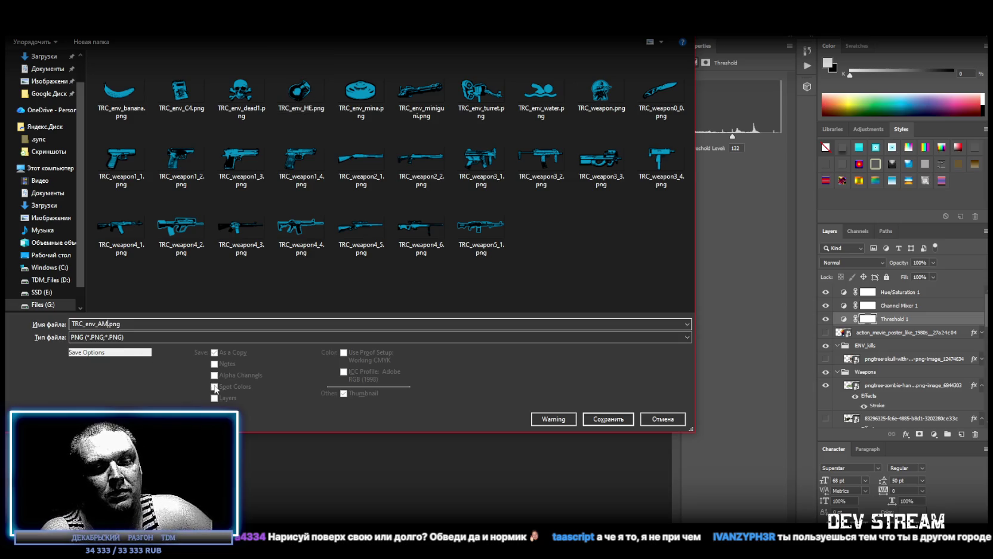
type("BI")
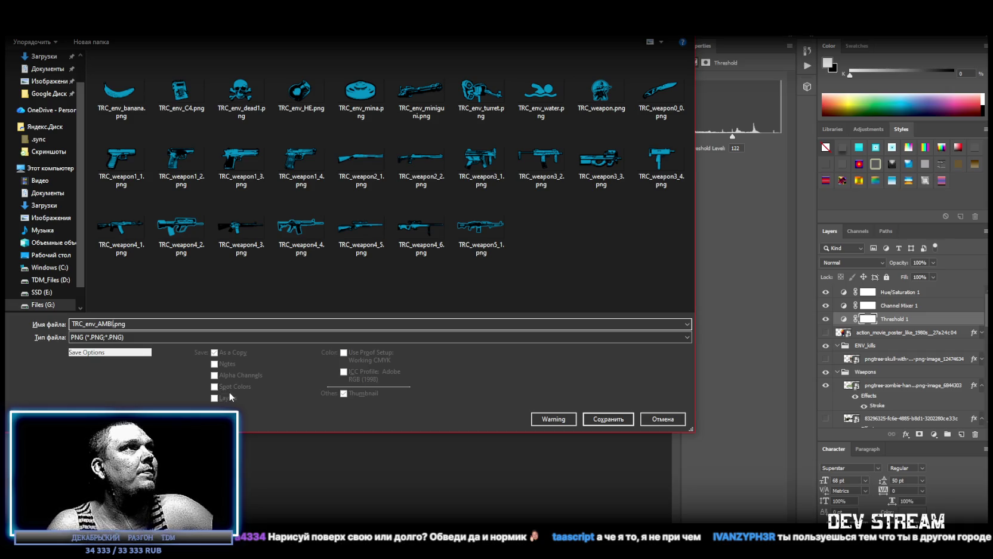
type("Z")
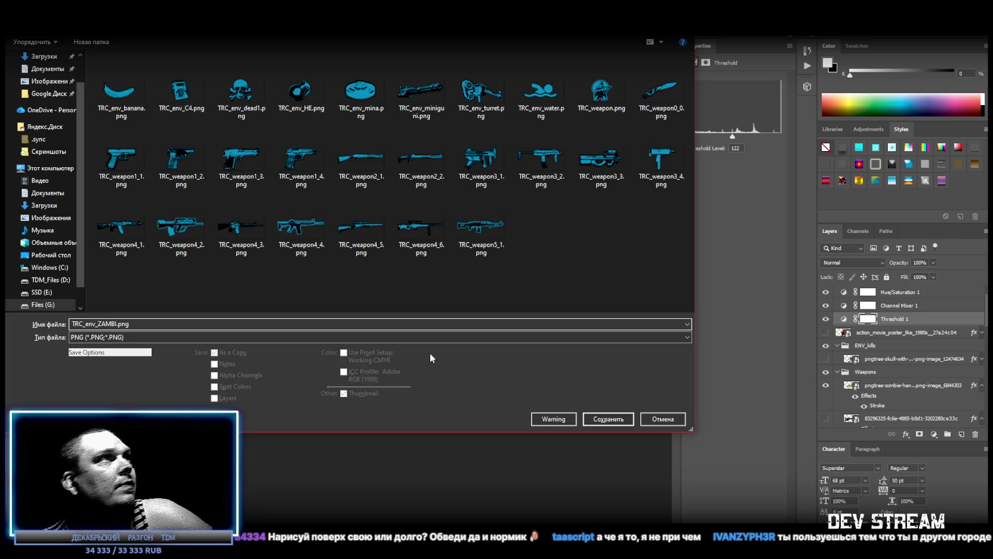
left_click(626, 418)
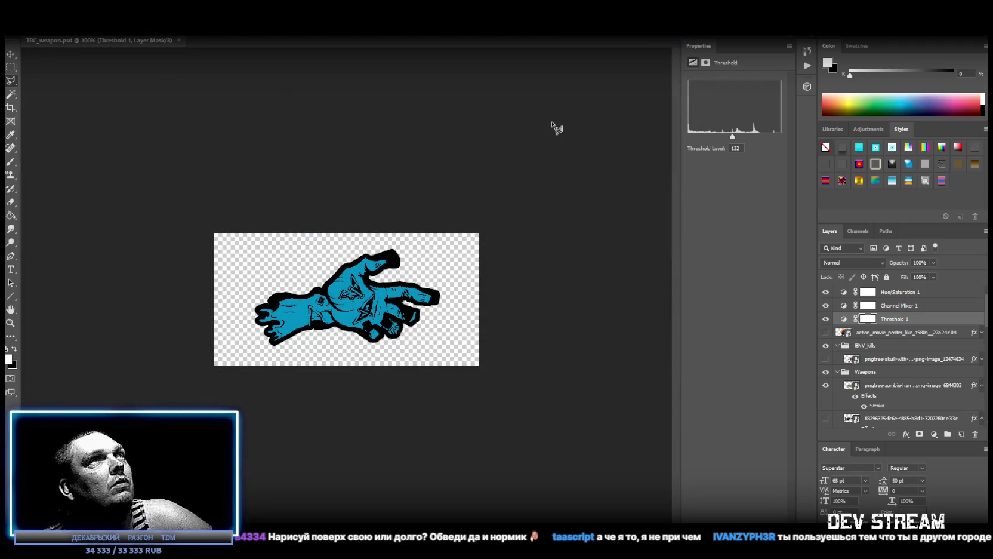
key("alt+Tab")
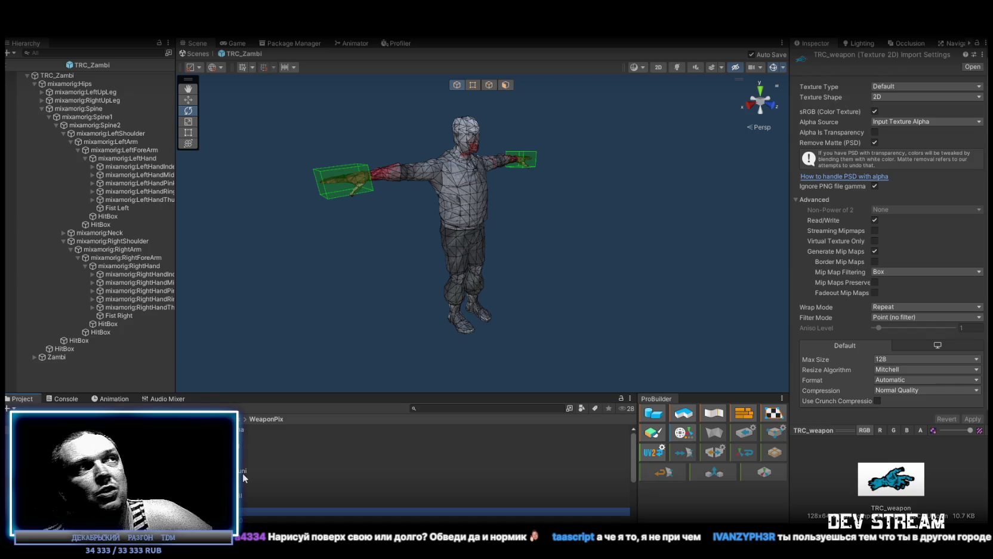
Step: Set TRC_env_ZAMBI to Sprite (2D and UI), Max Size 256, Point filter, ignore gamma; apply; select both fists
left_click(244, 476)
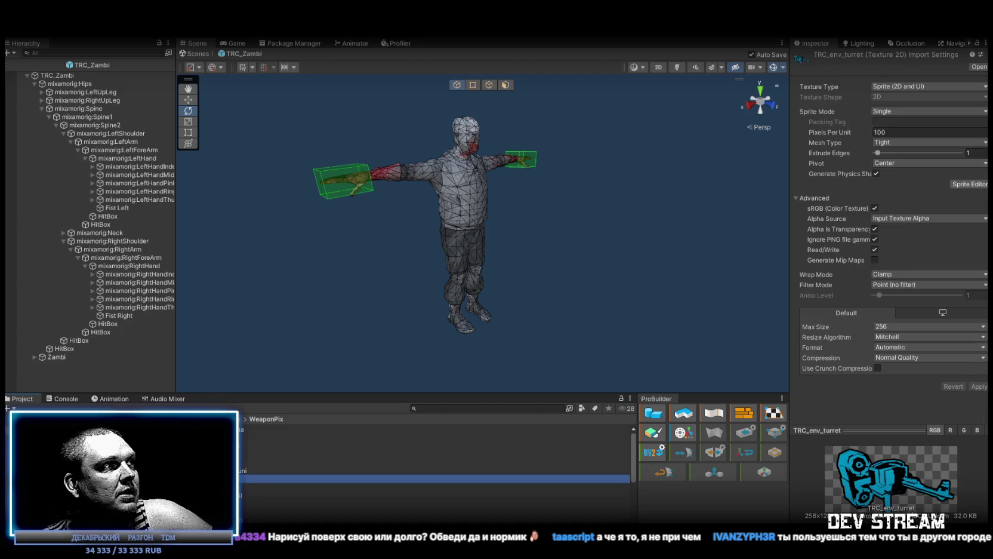
left_click(246, 495)
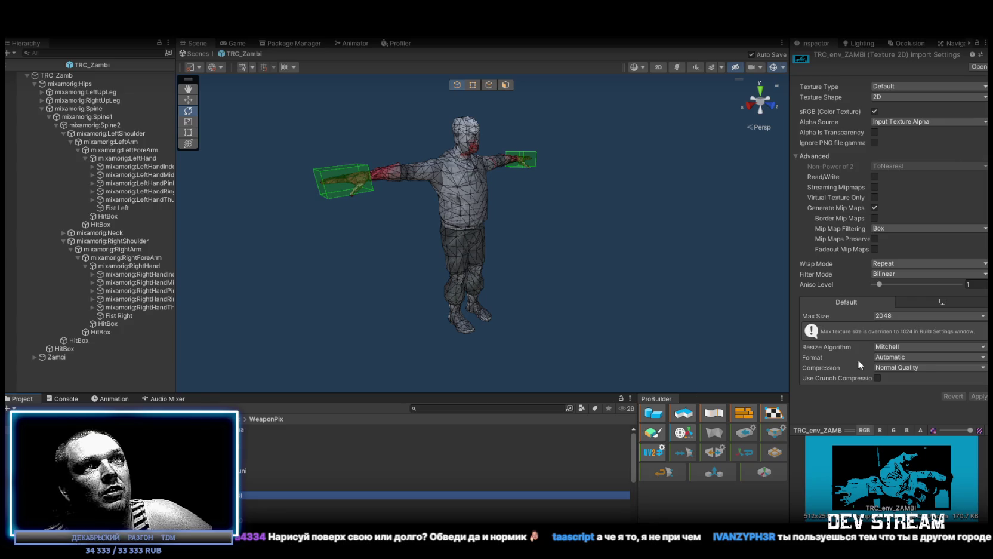
left_click(901, 317)
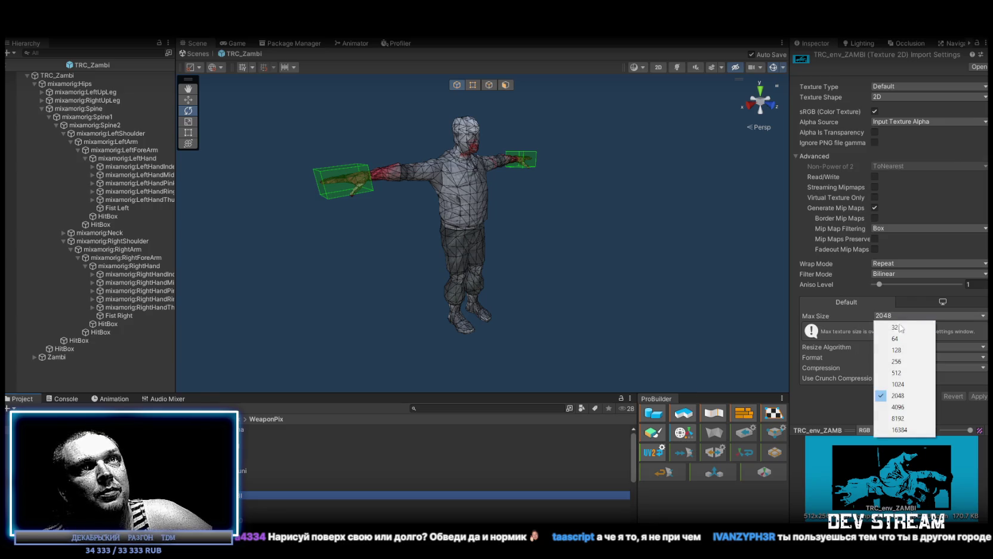
left_click(904, 362)
left_click(898, 277)
left_click(904, 284)
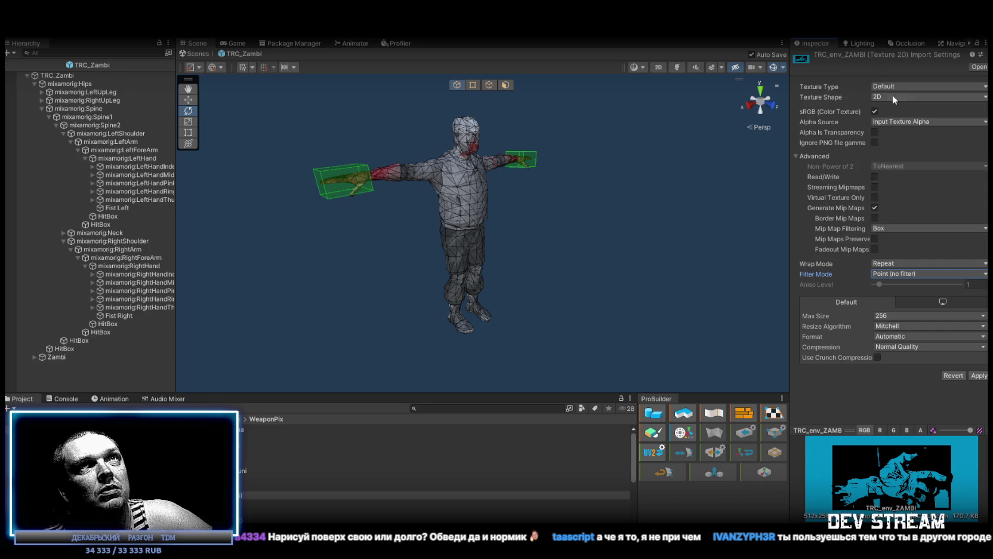
left_click(890, 87)
left_click(908, 132)
left_click(874, 238)
left_click(977, 386)
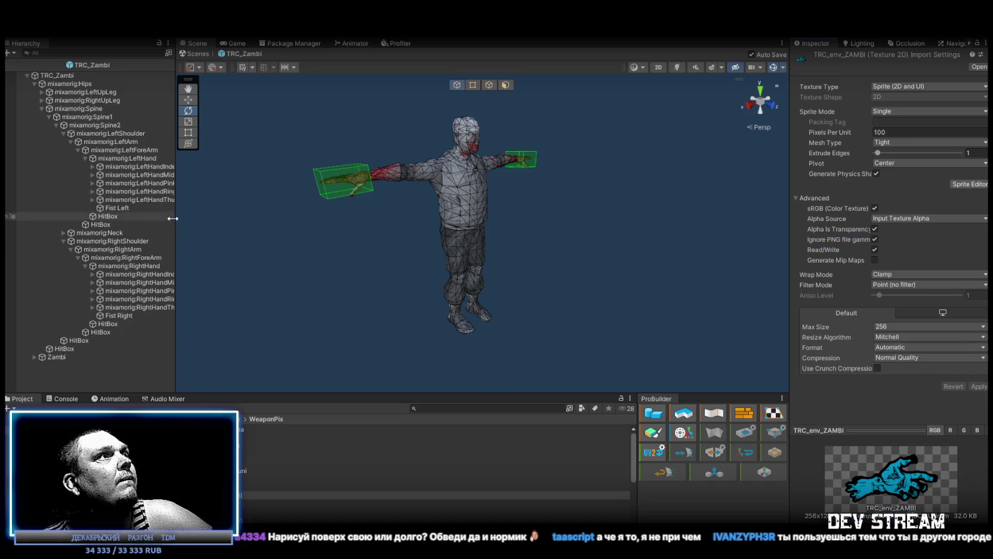
left_click(128, 316)
left_click(128, 207, "ctrl")
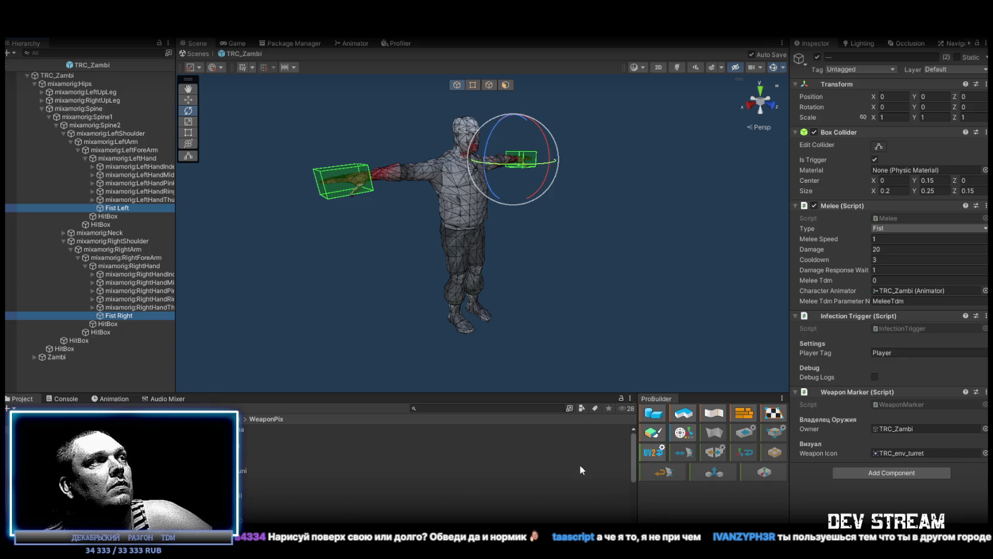
Step: Set TRC_env_ZAMBI as both fists' Weapon Icon, then zoom in and select the zombie's head
mouse_move(591, 495)
left_mouse_down()
mouse_move(588, 459)
mouse_move(929, 452)
left_mouse_up()
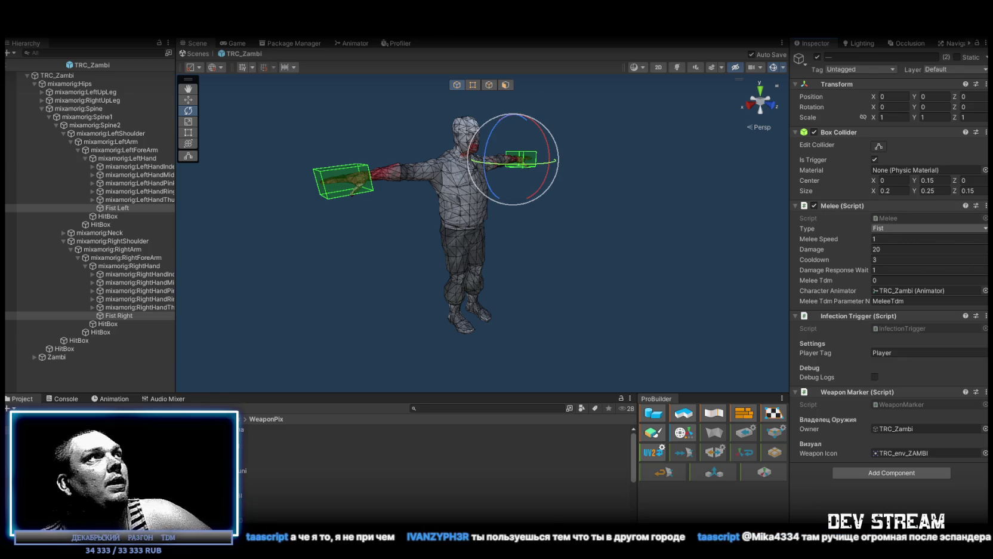
mouse_move(382, 221)
left_mouse_down()
mouse_move(397, 214)
mouse_move(358, 195)
mouse_move(354, 182)
mouse_move(481, 134)
left_mouse_up()
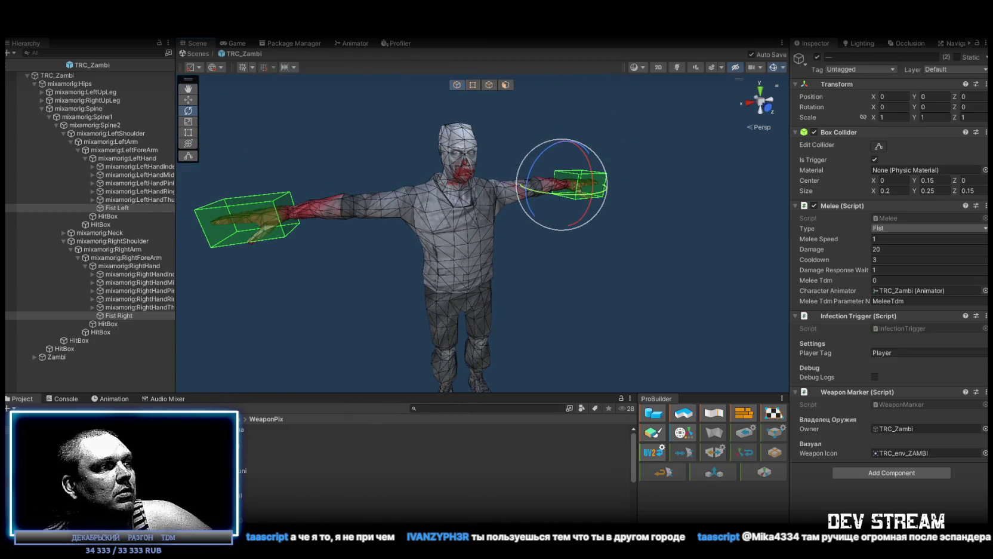
left_click(458, 146)
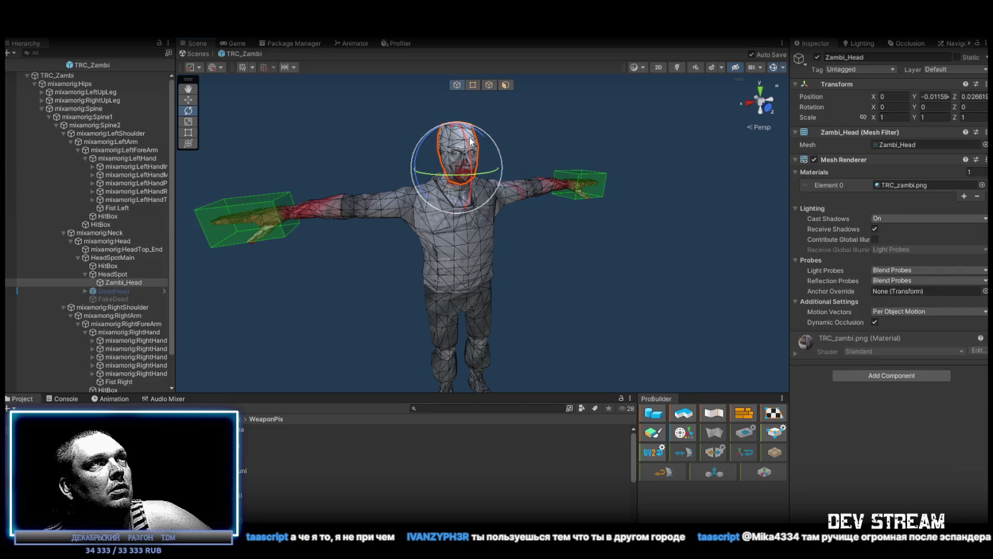
Step: Trace Zambi_Head's TRC_zambi.png material to the TRC_zambi texture's import settings, then go to Photoshop
left_click(904, 185)
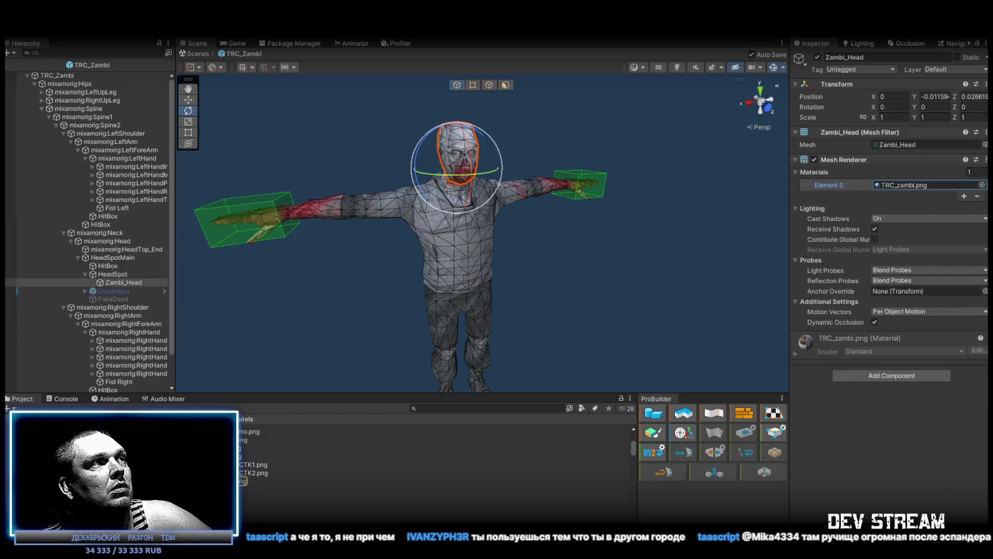
left_click(244, 481)
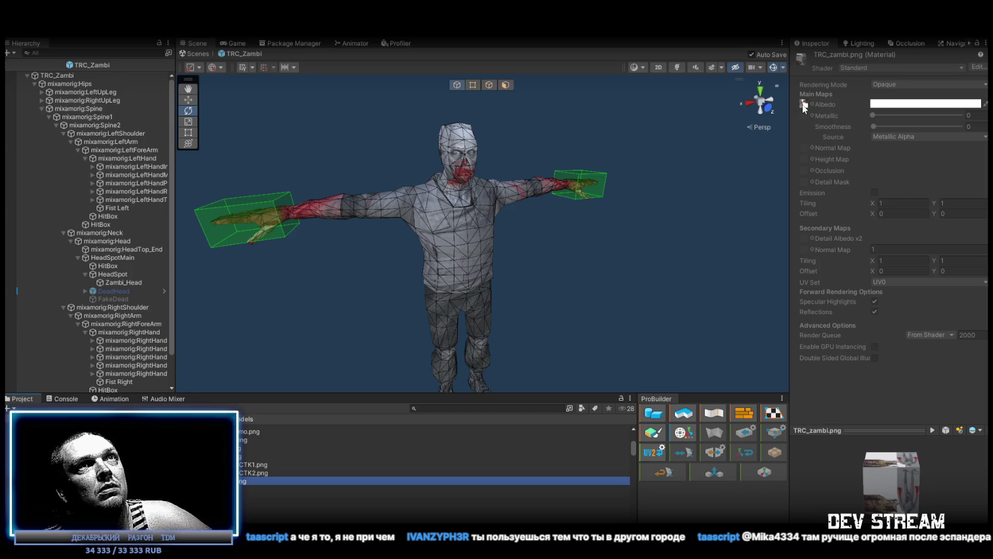
left_click(804, 105)
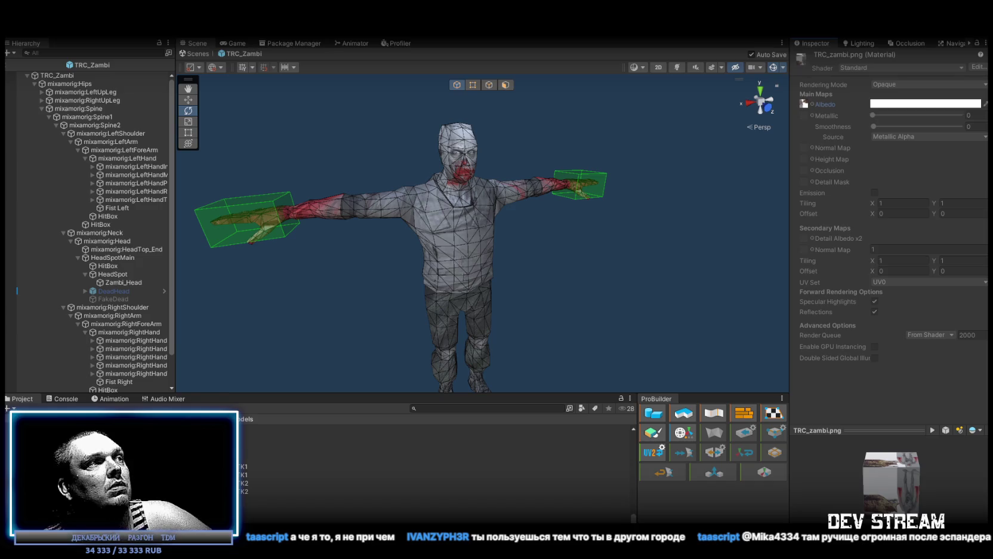
left_click_drag(242, 474, 803, 104)
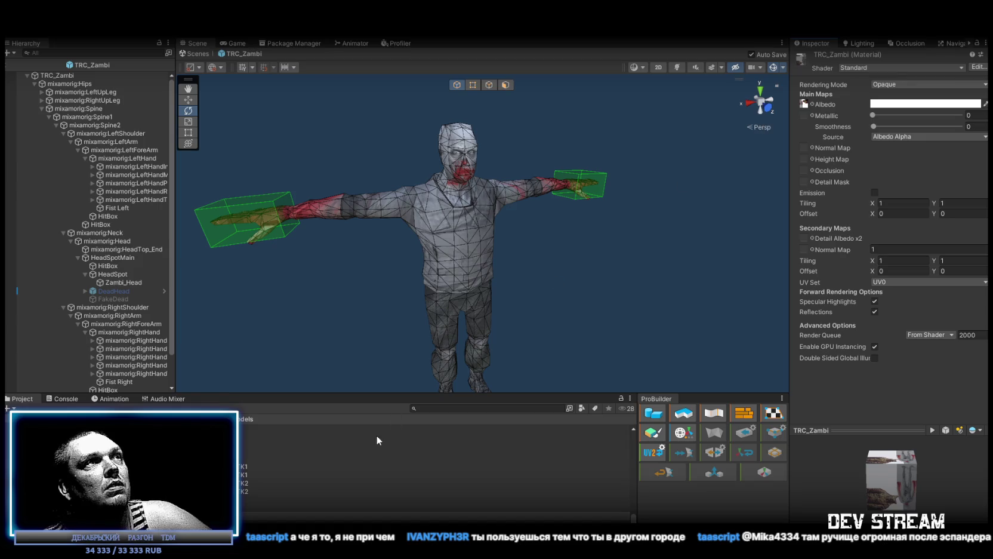
left_click(242, 474)
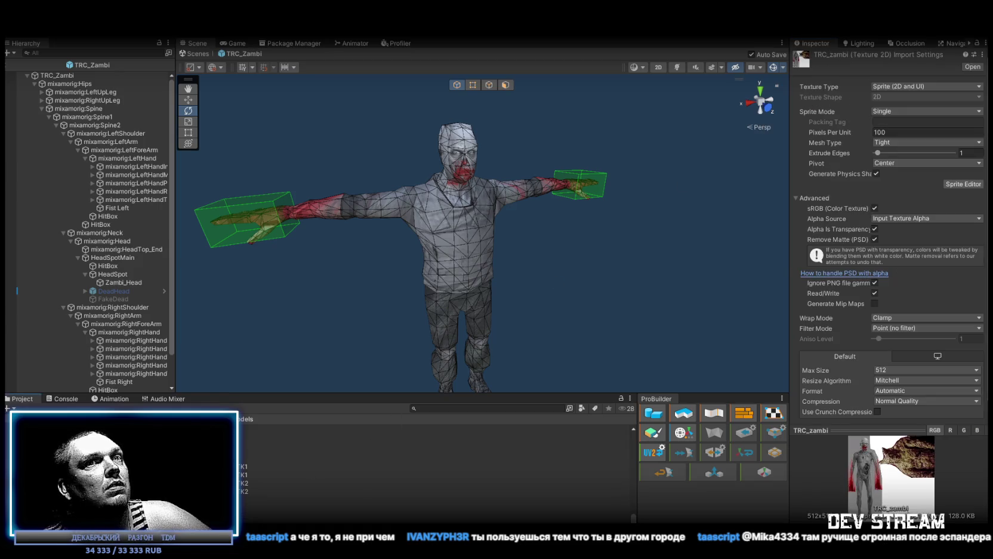
key("alt+Tab")
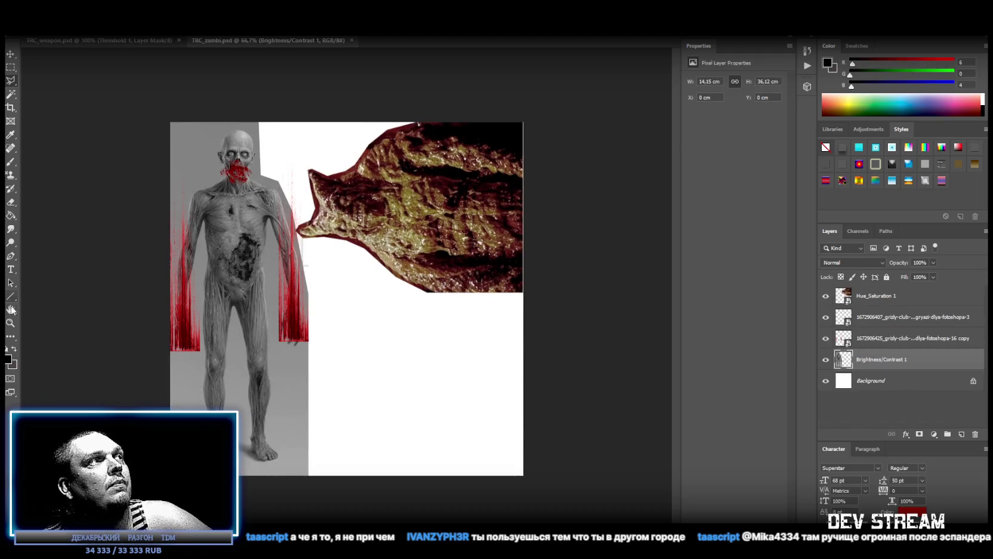
Step: Zoom in on the head and outline the zombie's left eye with the Polygonal Lasso
left_click_drag(214, 150, 287, 151)
left_click(10, 81)
left_click(49, 87)
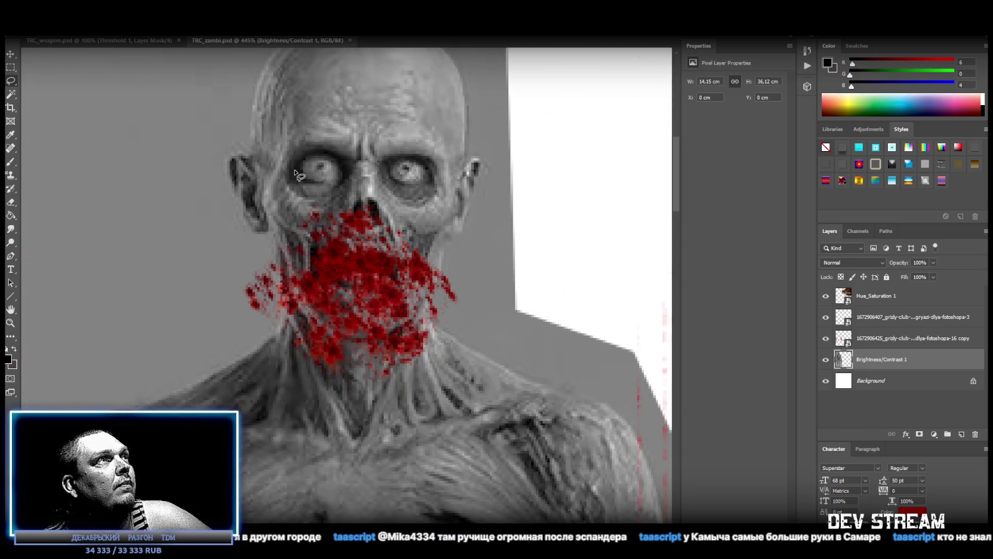
right_click(10, 80)
left_click(47, 88)
left_click(298, 165)
left_click(309, 156)
left_click(323, 153)
left_click(337, 160)
left_click(345, 171)
left_click(338, 178)
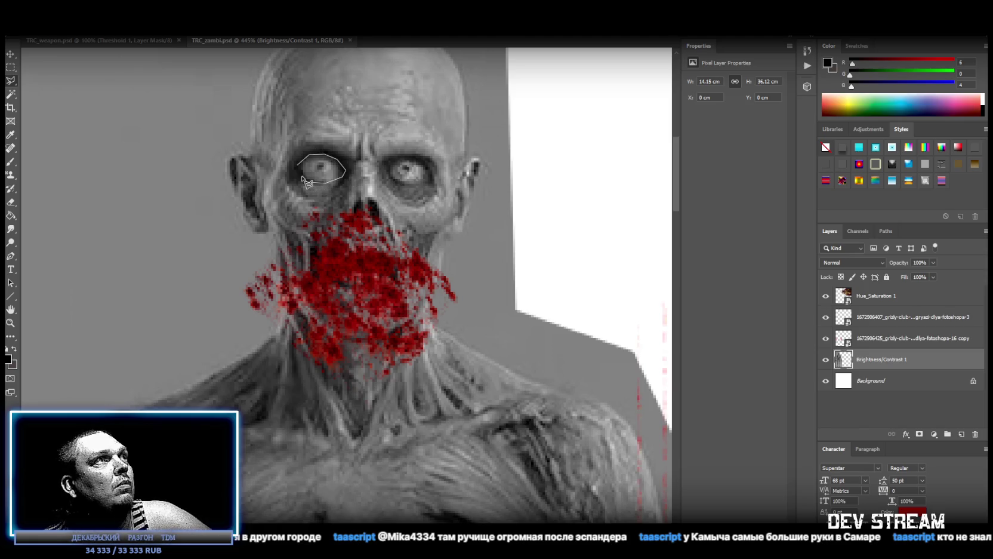
left_click(308, 182)
left_click(298, 165)
Step: Add the right eye to the Polygonal Lasso selection
left_click(388, 166, "shift")
left_click(403, 158)
left_click(416, 160)
left_click(428, 167)
left_click(432, 177)
left_click(432, 183)
left_click(414, 185)
left_click(399, 183)
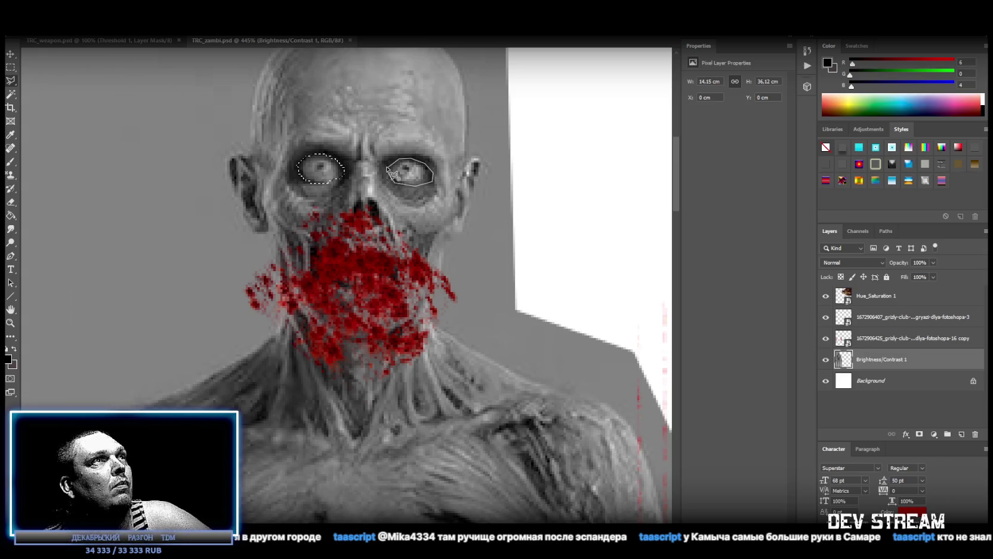
left_click(388, 167)
Step: Copy the selected eyes to a new Layer 1 via Layer via Copy and zoom out
right_click(409, 173)
left_click(440, 243)
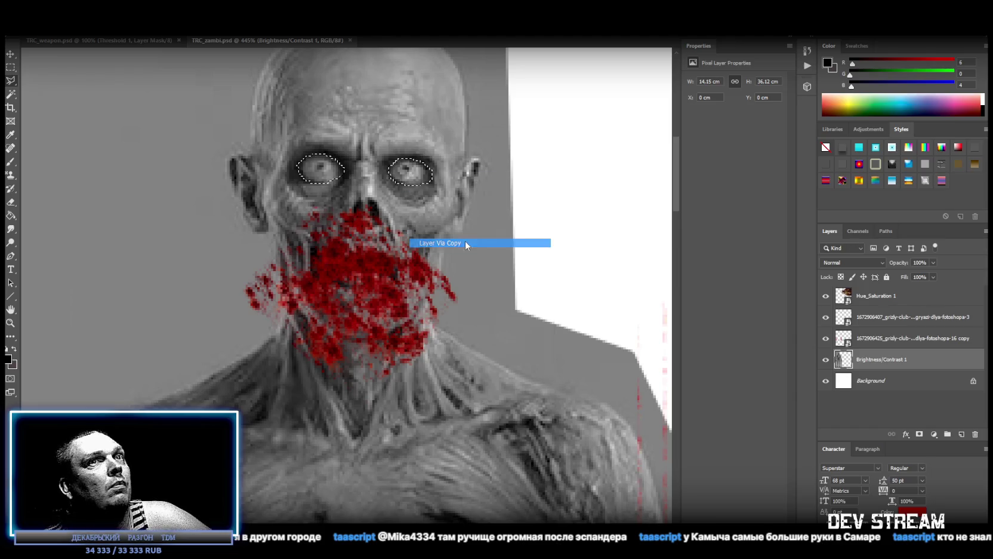
left_click(924, 380)
left_click(10, 322)
left_click(335, 355, "alt")
scroll(335, 355, "down", 4)
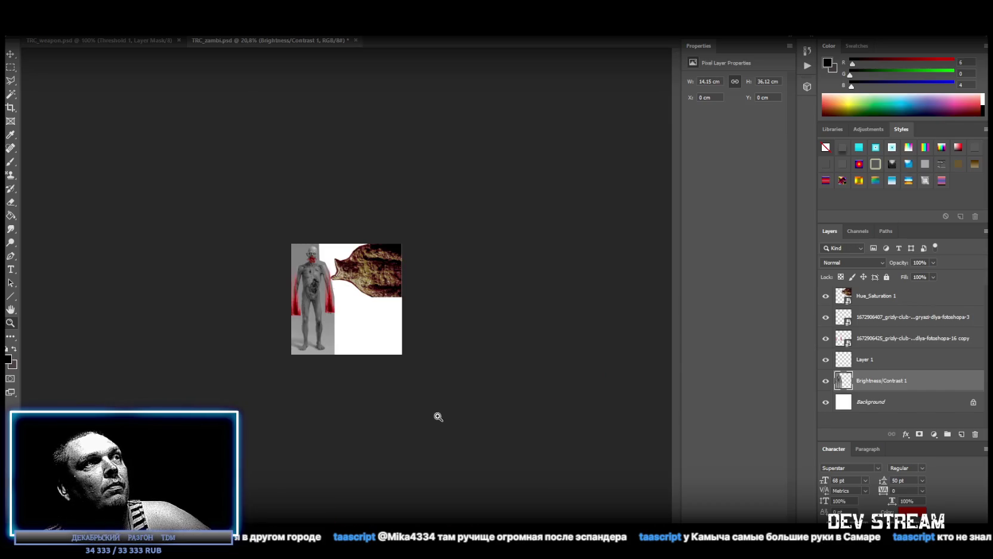
Step: Duplicate the Brightness/Contrast 1 layer
scroll(361, 299, "up", 5)
scroll(376, 306, "down", 1)
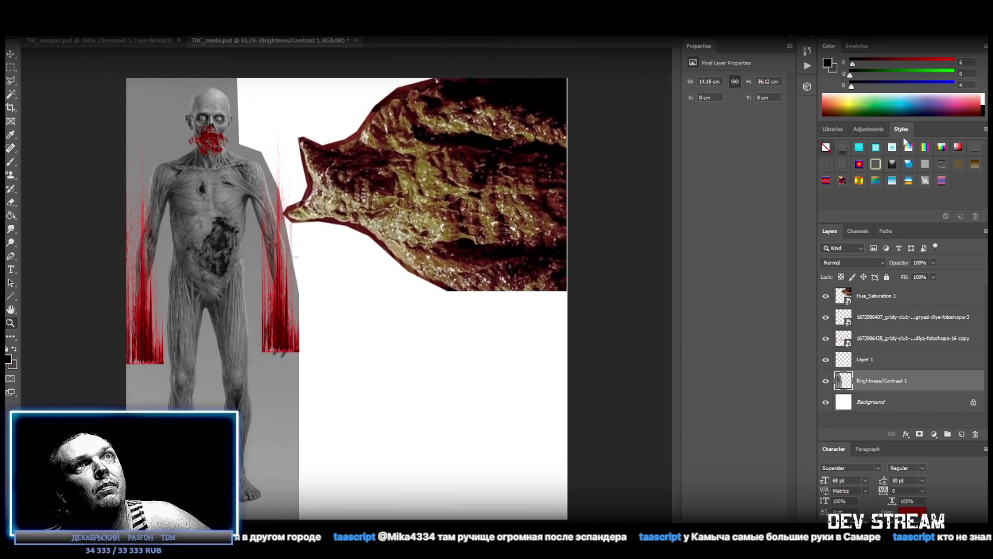
left_click(877, 129)
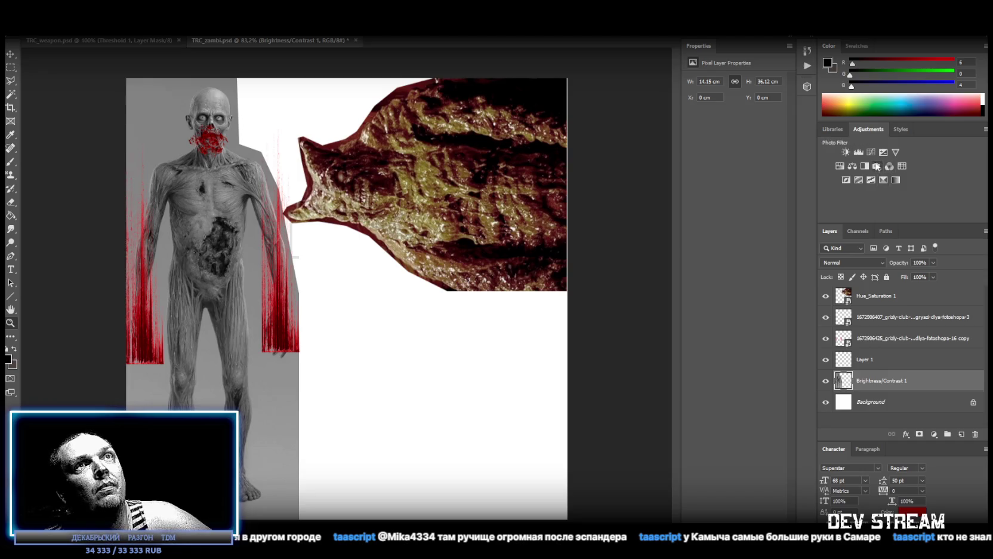
right_click(877, 380)
left_click(778, 176)
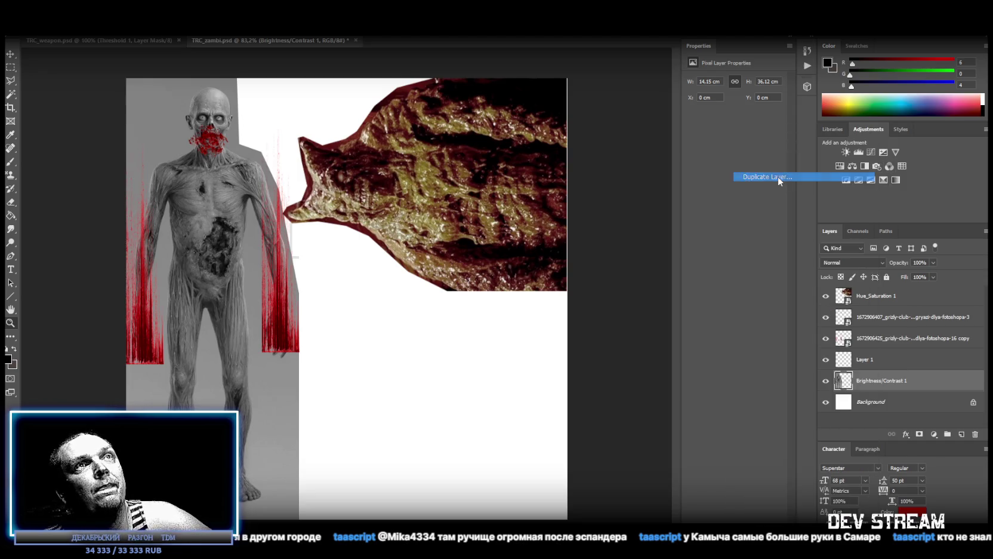
key("Return")
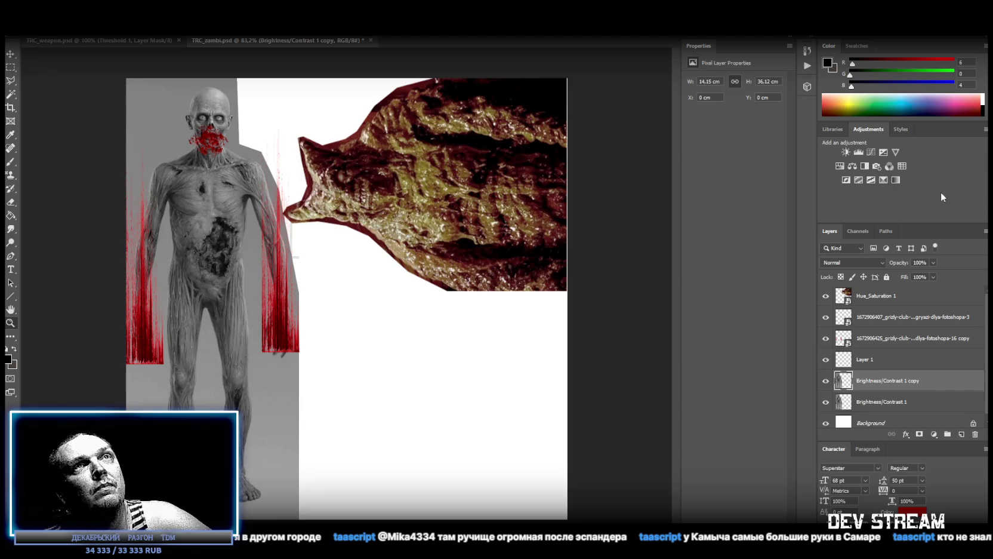
Step: Add a Photo Filter adjustment with a custom green colour above the copy
left_click(878, 163)
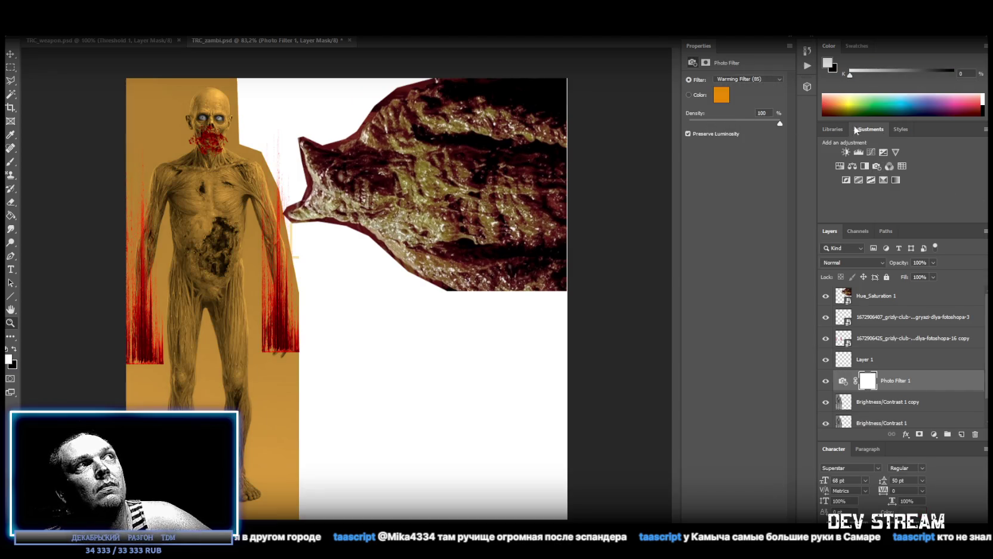
left_click(727, 93)
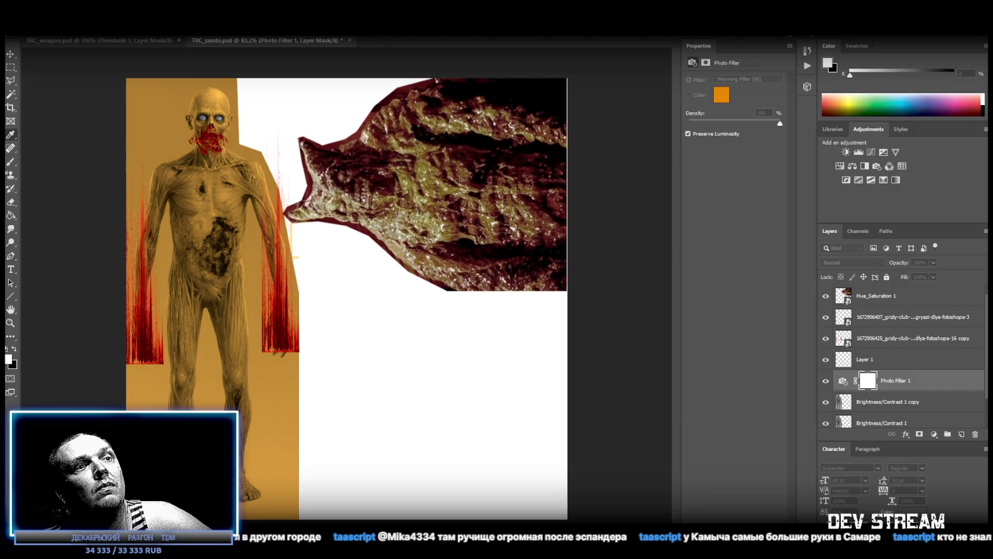
key("Return")
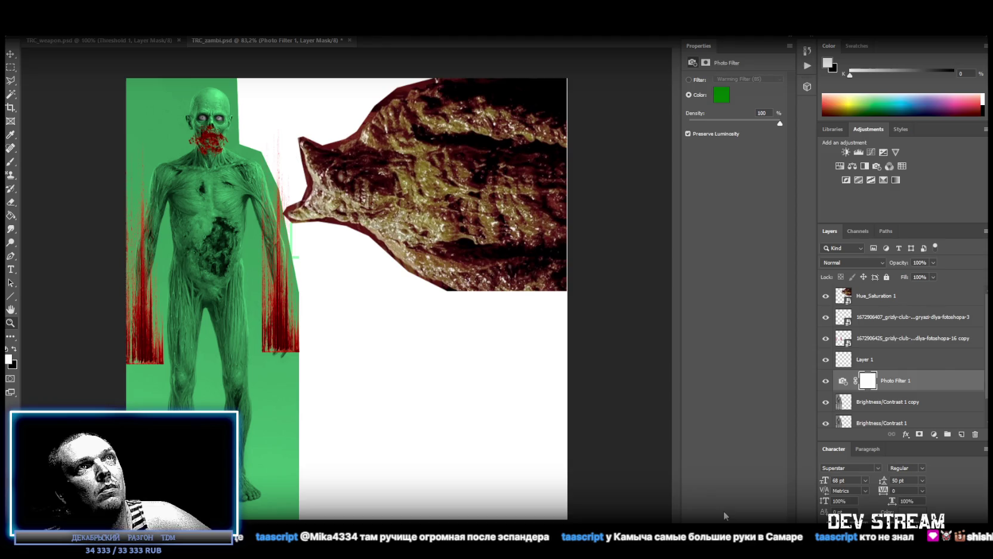
left_click(879, 402, "shift")
Step: Merge the green Photo Filter into the copy, then lower saturation with Hue/Saturation and merge
right_click(880, 402)
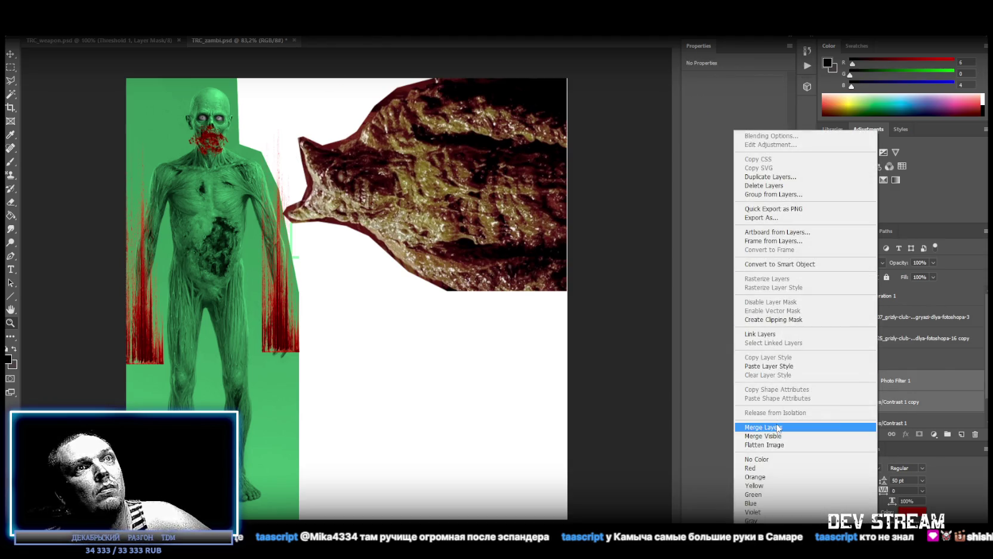
left_click(767, 426)
left_click(863, 172)
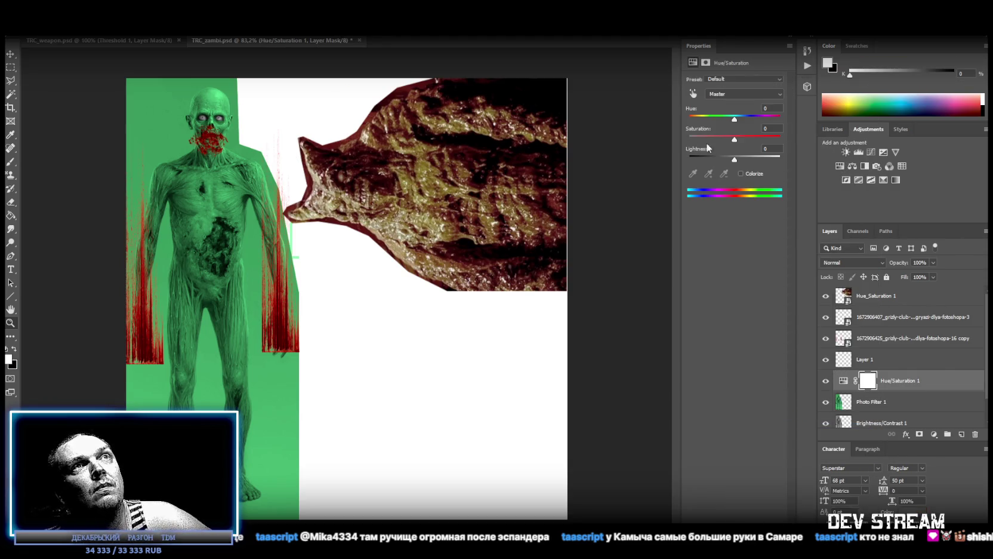
mouse_move(735, 139)
left_mouse_down()
mouse_move(756, 142)
mouse_move(718, 141)
left_mouse_up()
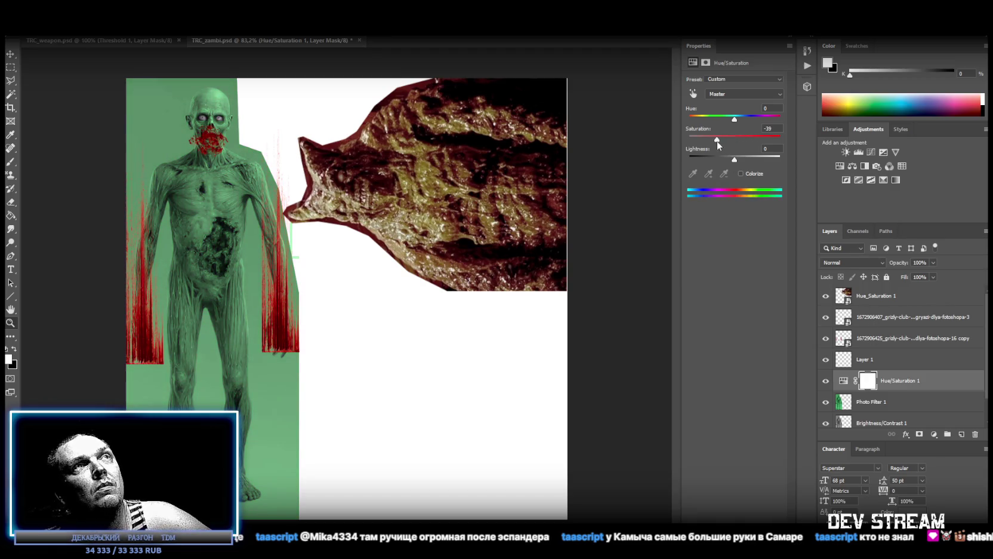
left_click(877, 402, "shift")
right_click(881, 385)
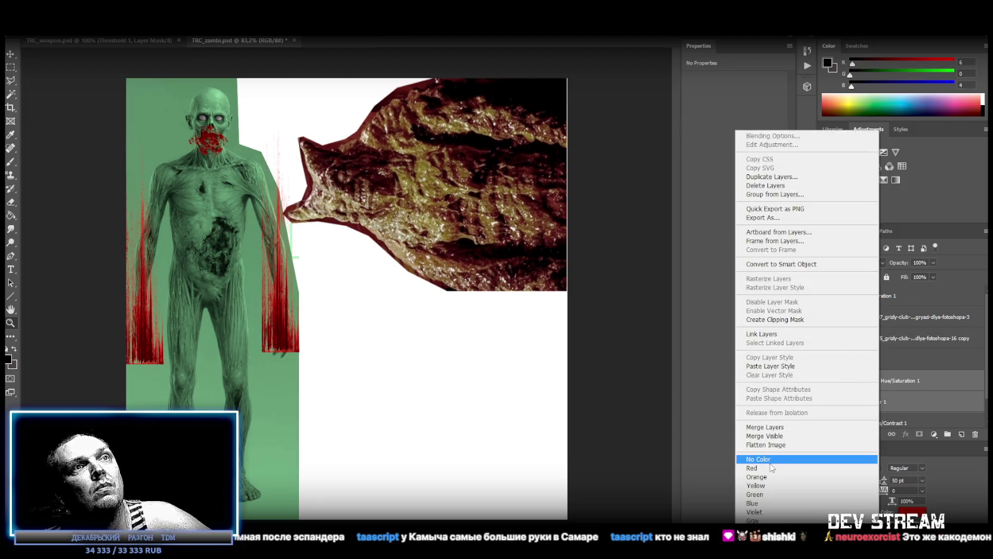
left_click(775, 464)
Step: Add and merge a Brightness/Contrast adjustment, then desaturate the green with Hue/Saturation and merge
left_click(843, 150)
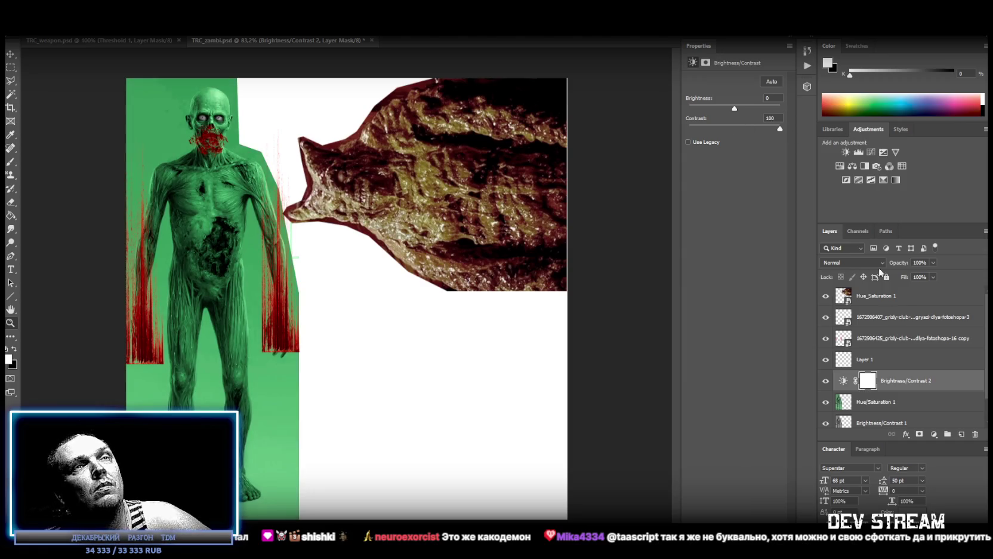
left_click(877, 402, "shift")
right_click(877, 401)
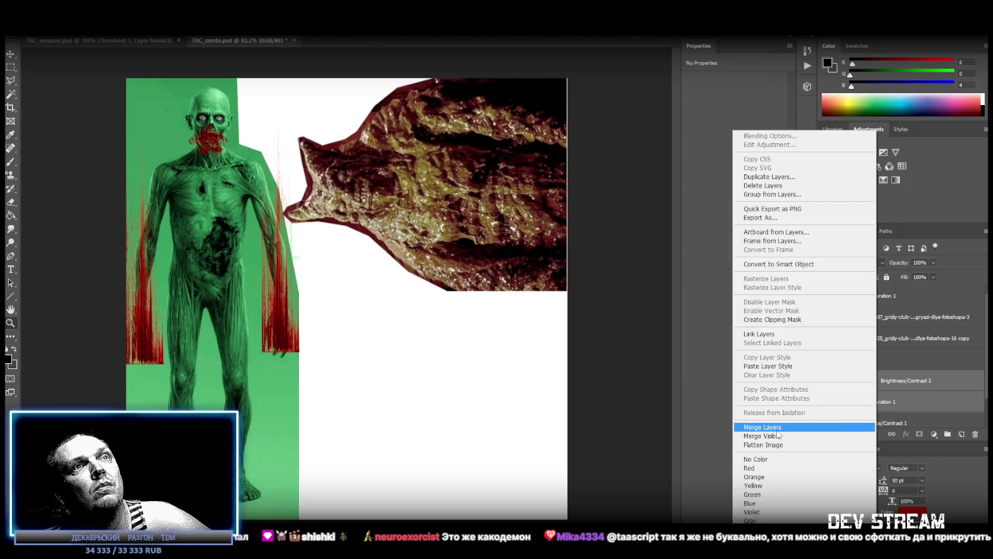
left_click(777, 428)
left_click(840, 166)
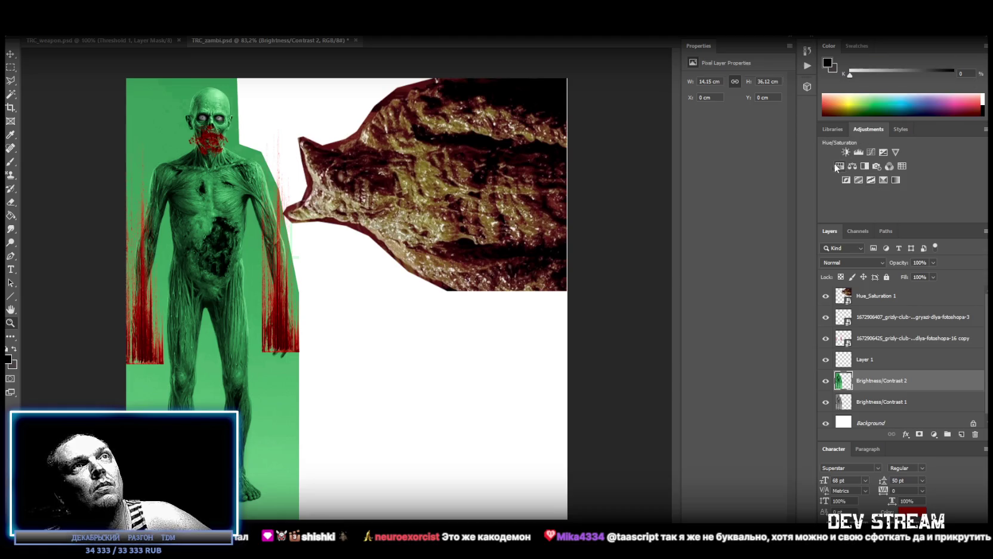
left_click_drag(734, 139, 706, 141)
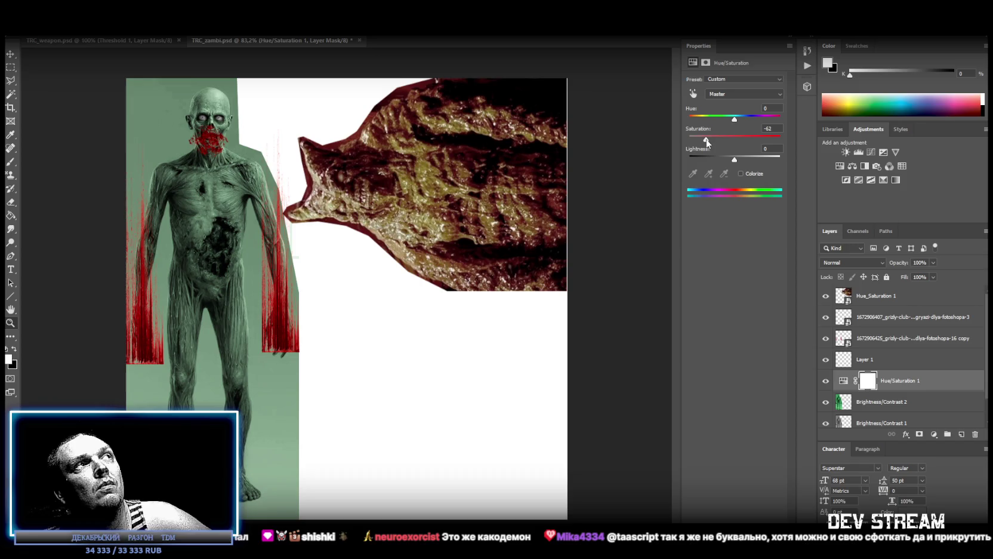
left_click(869, 404, "shift")
right_click(870, 403)
left_click(776, 427)
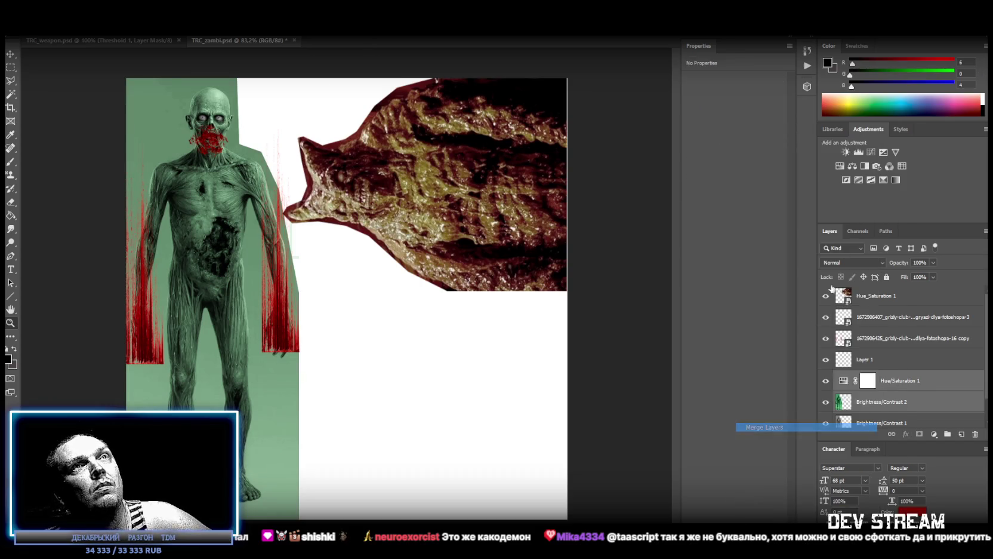
Step: Darken the texture to brightness -89 and contrast -50, merging it into the green layer
left_click_drag(735, 128, 787, 127)
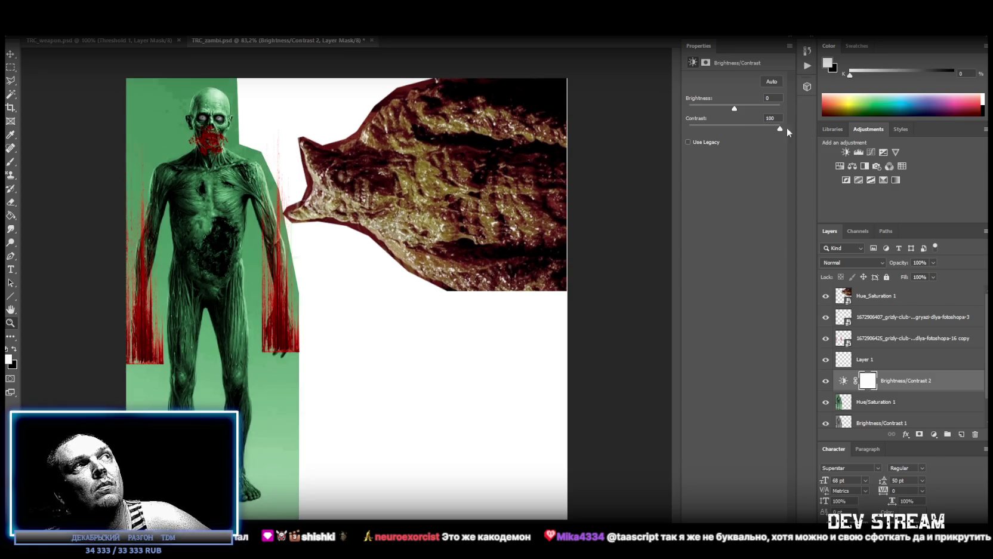
left_click_drag(734, 111, 722, 110)
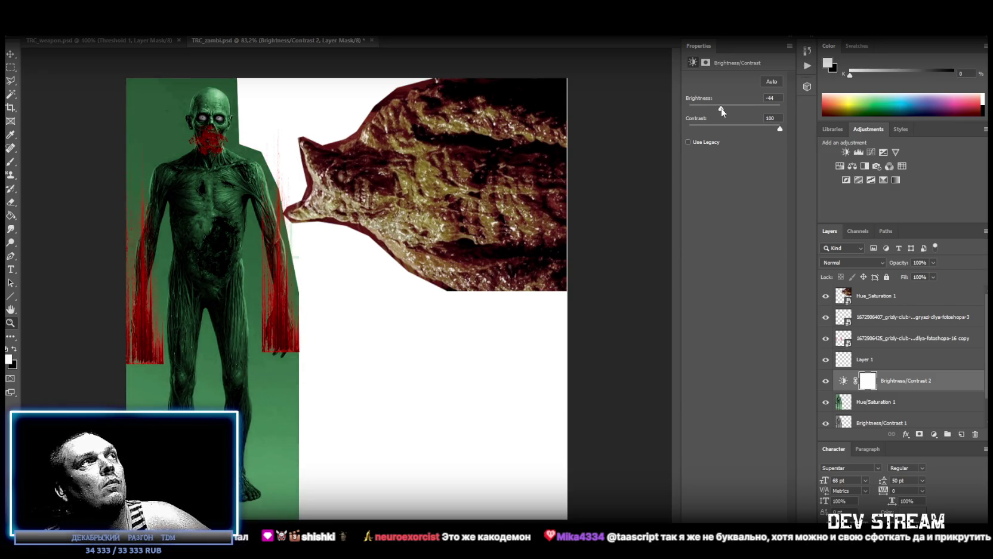
mouse_move(780, 129)
left_mouse_down()
mouse_move(674, 123)
mouse_move(709, 112)
left_mouse_up()
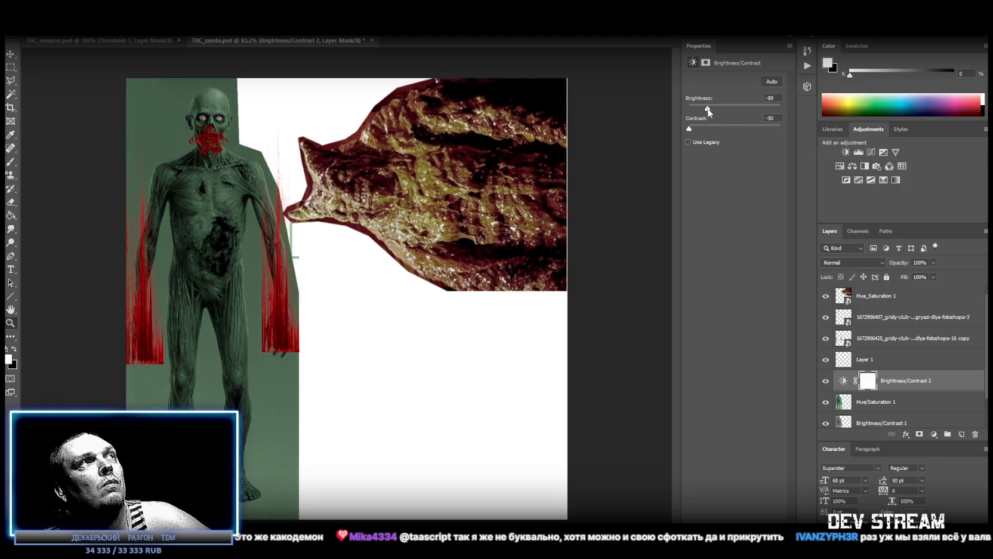
left_click(873, 405, "shift")
right_click(886, 404)
left_click(776, 427)
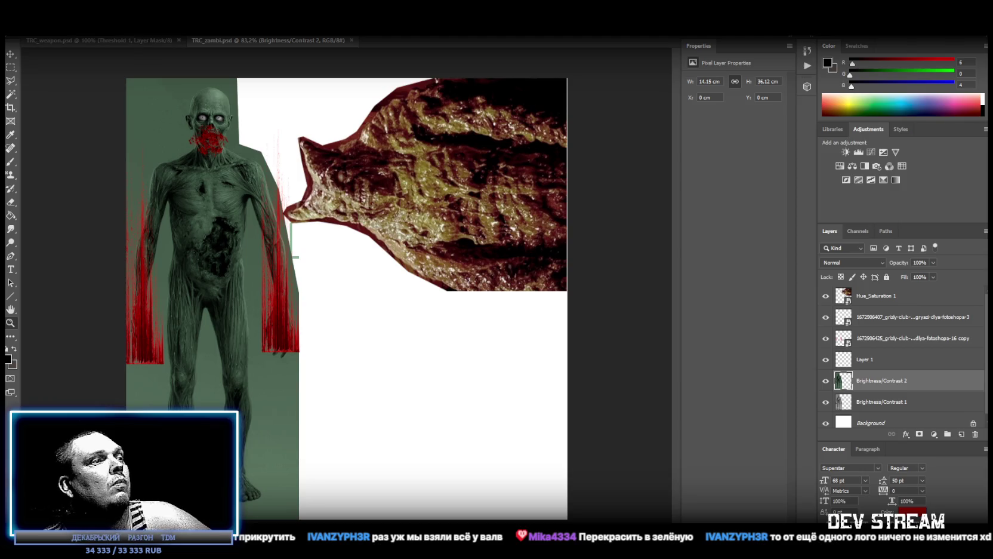
key("alt+Tab")
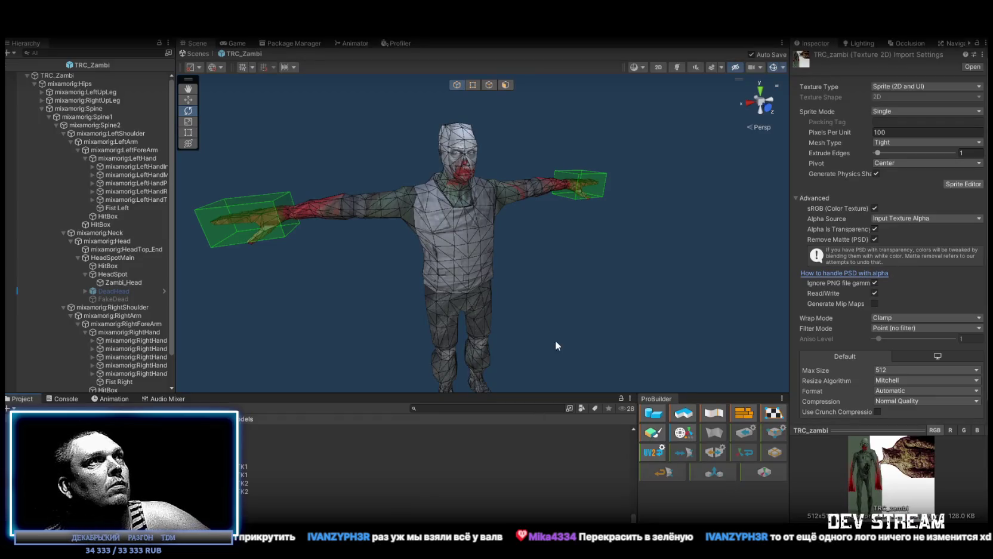
Step: Drag Zambi_Body's TRC_Zambi material onto Zambi_Head in the Scene view
scroll(476, 191, "up", 5)
left_click(476, 192)
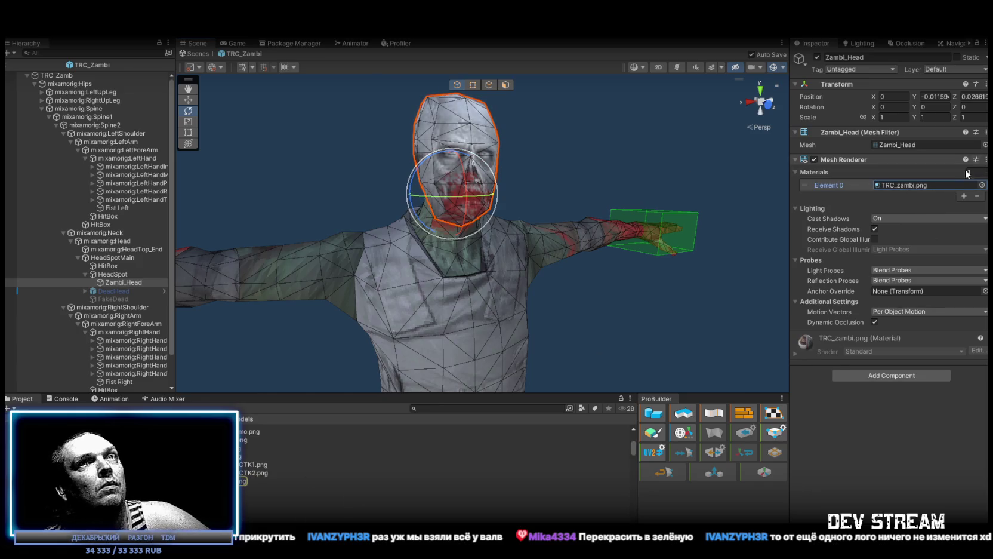
left_click(318, 280)
mouse_move(901, 247)
left_mouse_down()
mouse_move(430, 251)
mouse_move(454, 203)
mouse_move(448, 159)
mouse_move(479, 219)
mouse_move(500, 234)
mouse_move(481, 247)
left_mouse_up()
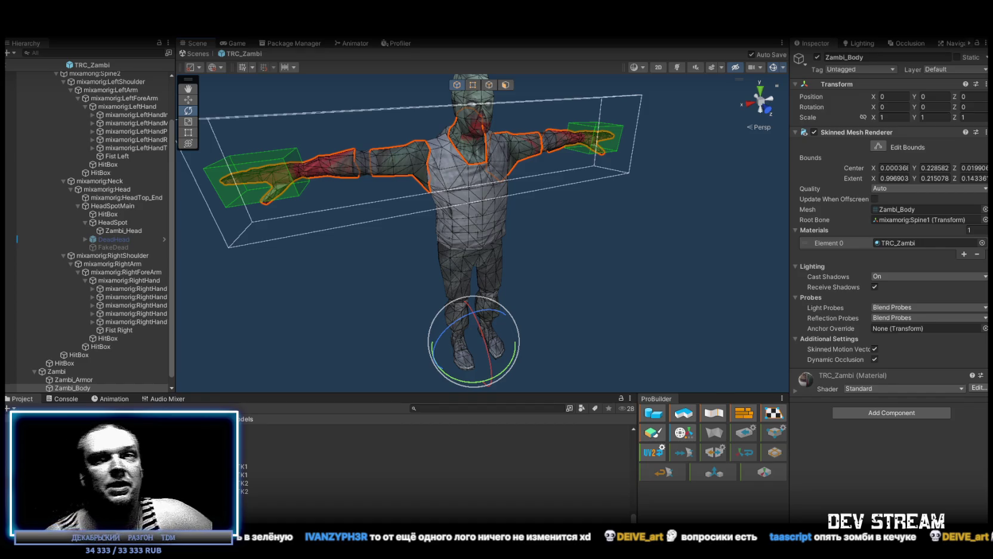
Step: Orbit and zoom around Zambi_Head to inspect its new TRC_Zambi material, then return to Photoshop
mouse_move(754, 263)
left_mouse_down()
mouse_move(594, 211)
mouse_move(479, 246)
mouse_move(643, 262)
mouse_move(643, 222)
mouse_move(525, 235)
mouse_move(513, 262)
mouse_move(477, 295)
mouse_move(494, 197)
mouse_move(499, 239)
mouse_move(495, 209)
left_mouse_up()
left_click(479, 245)
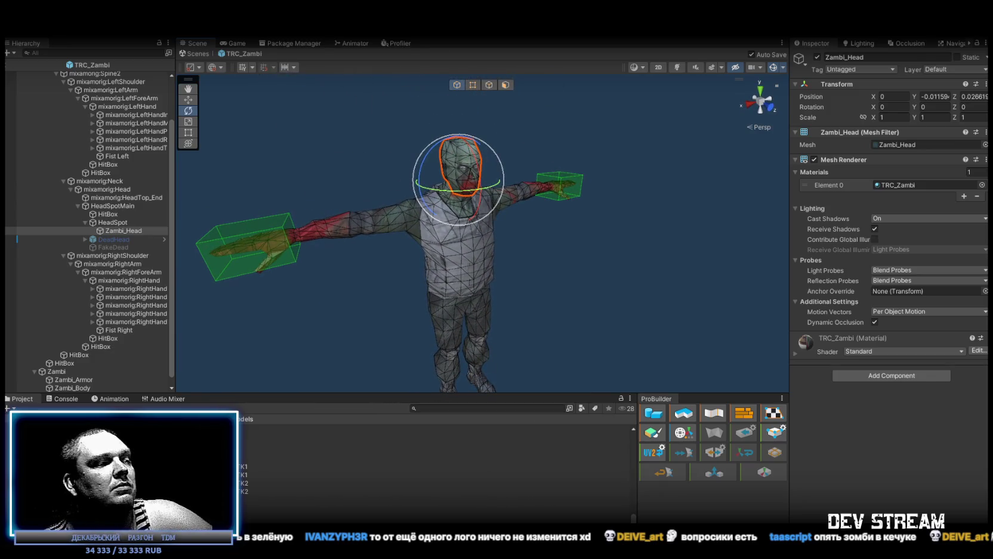
mouse_move(552, 347)
left_mouse_down()
mouse_move(556, 322)
mouse_move(555, 340)
mouse_move(556, 331)
left_mouse_up()
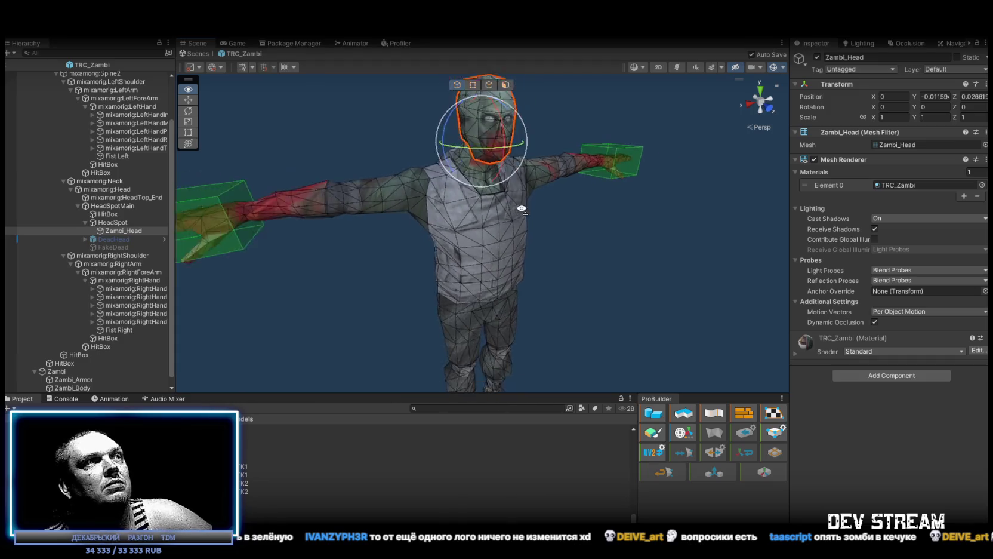
mouse_move(531, 250)
left_mouse_down()
mouse_move(525, 281)
mouse_move(524, 267)
left_mouse_up()
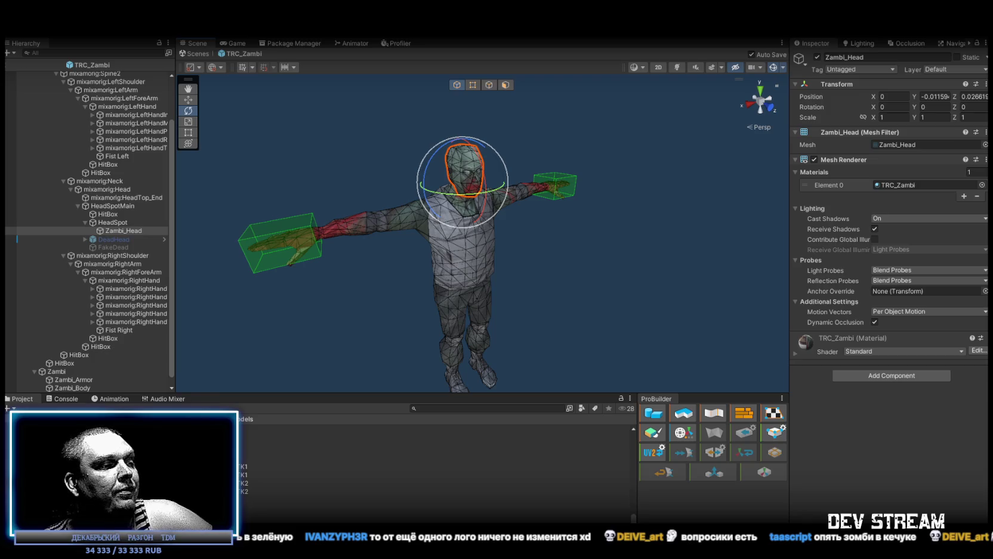
key("alt+Tab")
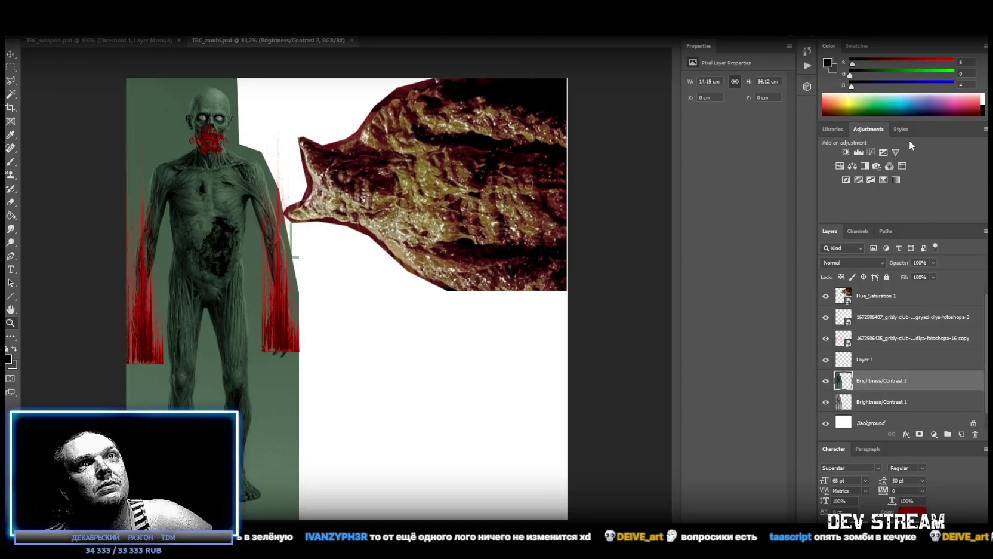
Step: Raise the texture's contrast to 28 with a Brightness/Contrast adjustment and merge it
left_click(849, 152)
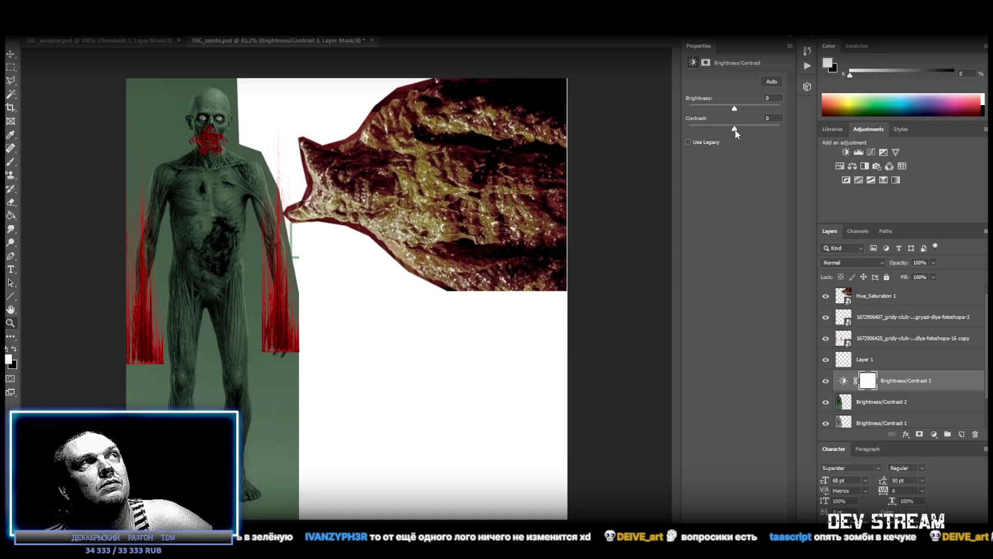
left_click_drag(735, 130, 758, 130)
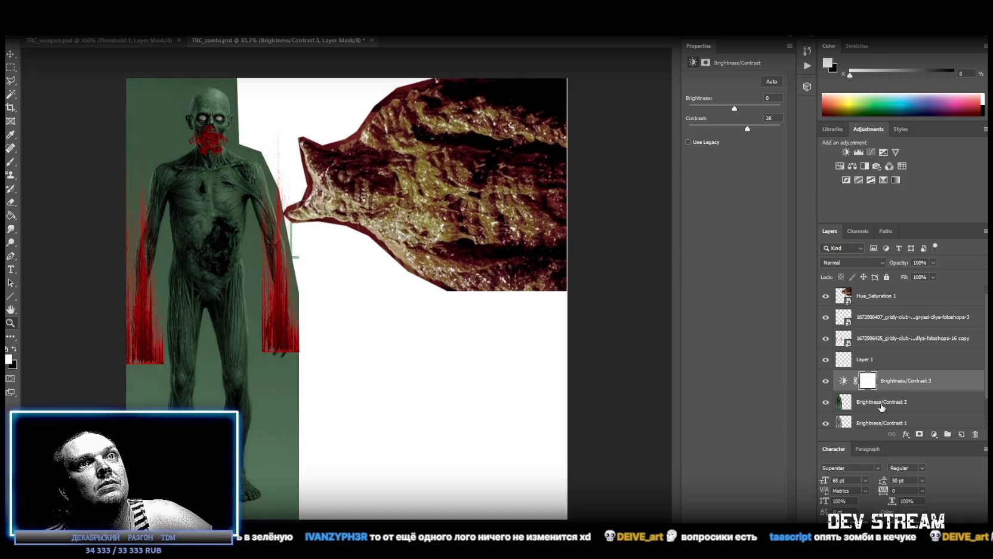
left_click(885, 405, "shift")
right_click(885, 404)
left_click(770, 427)
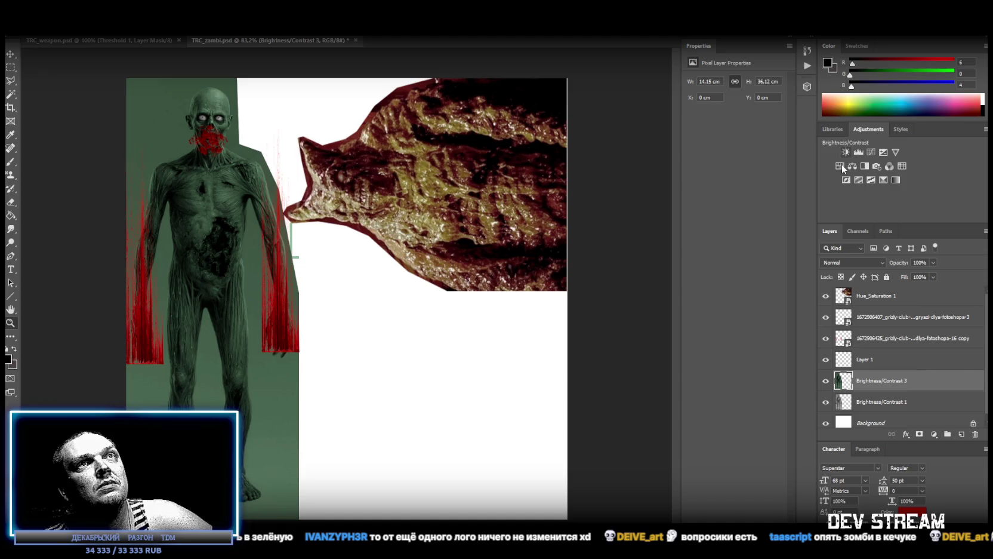
Step: Boost saturation to +73 with Hue/Saturation and merge it into the texture
left_click(840, 165)
left_click_drag(735, 137, 766, 141)
right_click(879, 404)
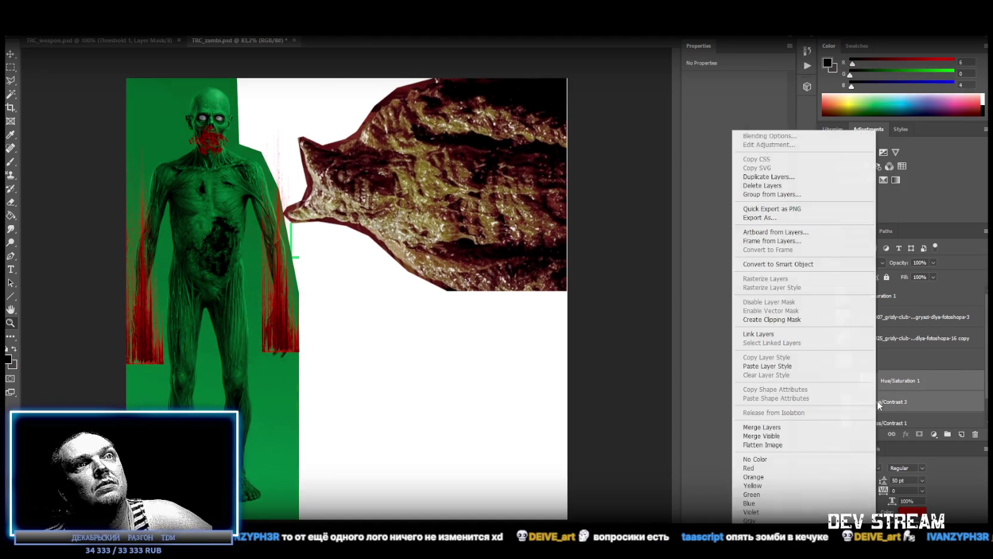
left_click(794, 430)
Step: Save the recoloured texture, then frame Zambi_Head in Unity to verify the brighter green
key("ctrl+s")
key("alt+Tab")
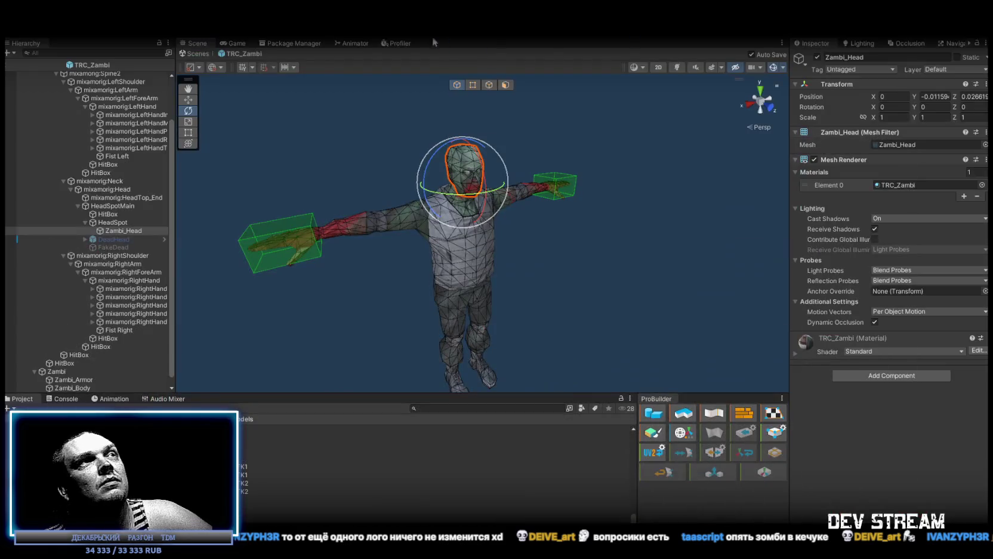
scroll(521, 179, "up", 5)
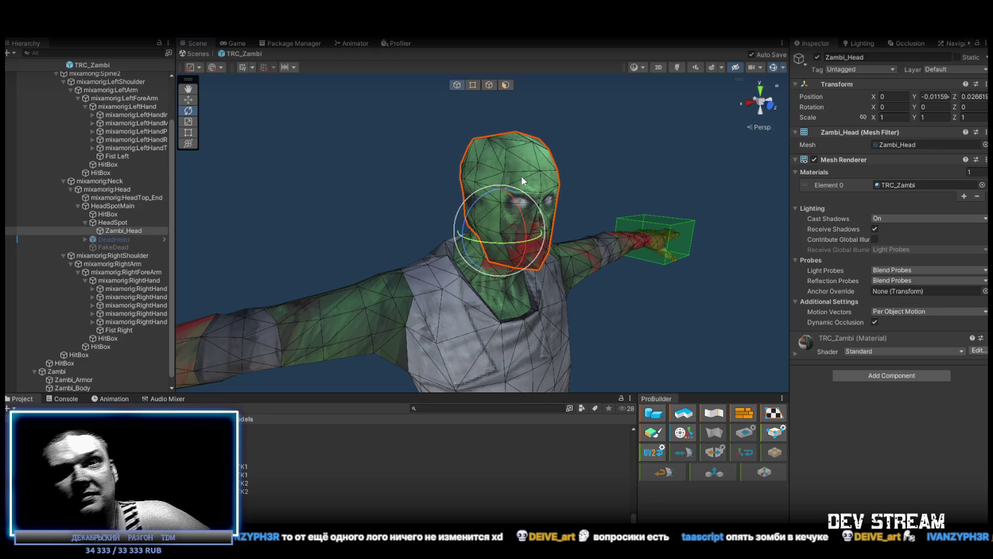
mouse_move(534, 164)
left_mouse_down()
mouse_move(240, 213)
mouse_move(238, 226)
mouse_move(565, 245)
mouse_move(589, 226)
left_mouse_up()
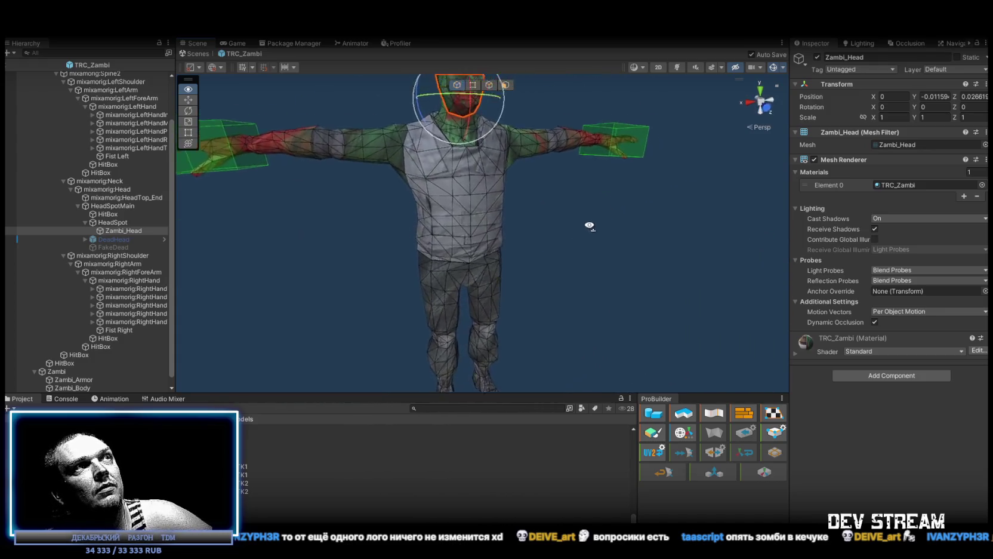
key("f")
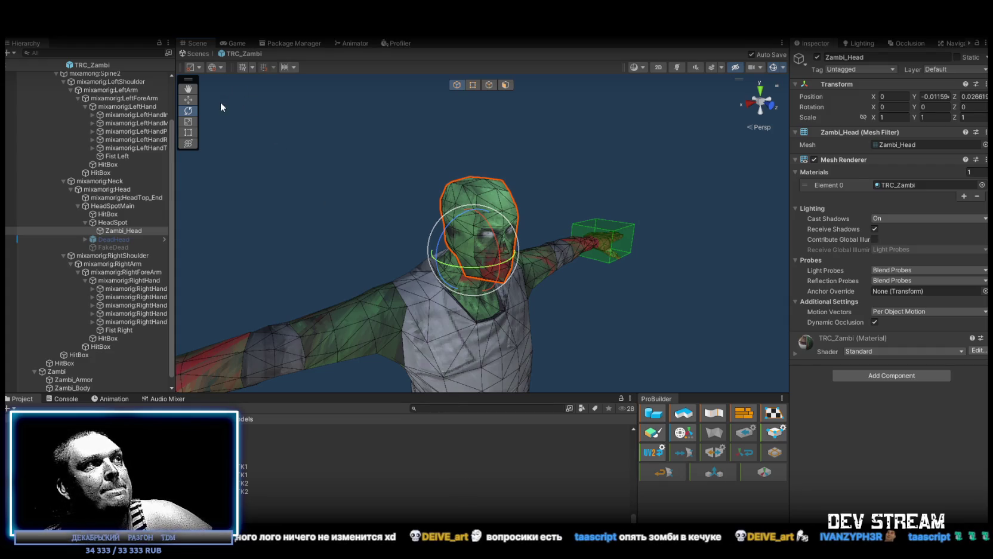
scroll(74, 241, "up", 3)
left_click(64, 74)
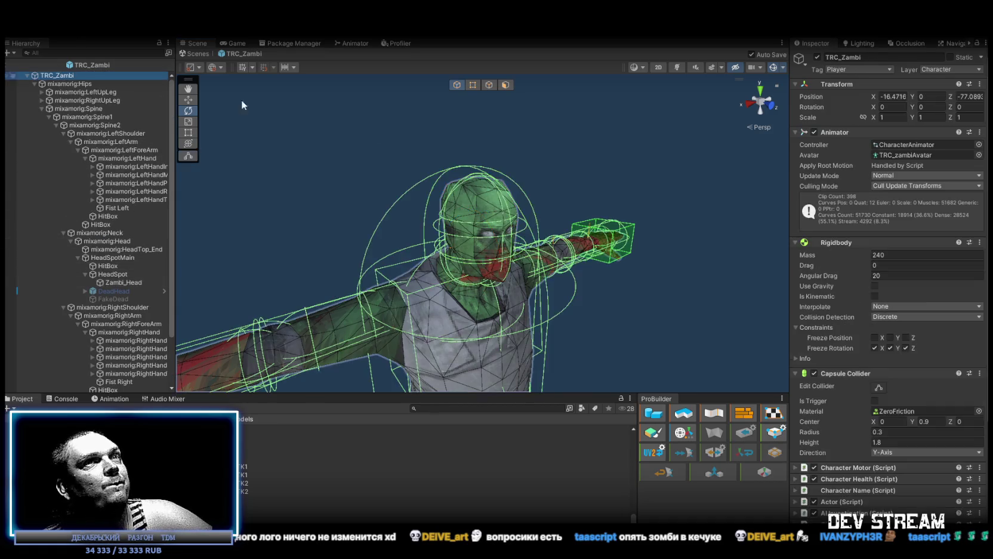
Step: Collapse Rigidbody and Capsule Collider, then select TRCchaters1 in Prefabs > PlayerType
scroll(817, 214, "down", 2)
left_click(792, 214)
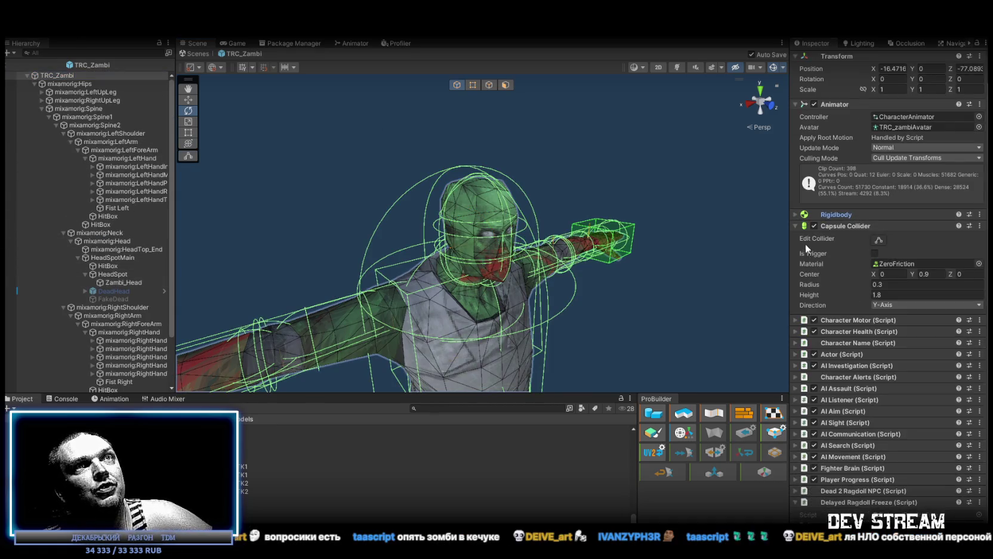
left_click(793, 225)
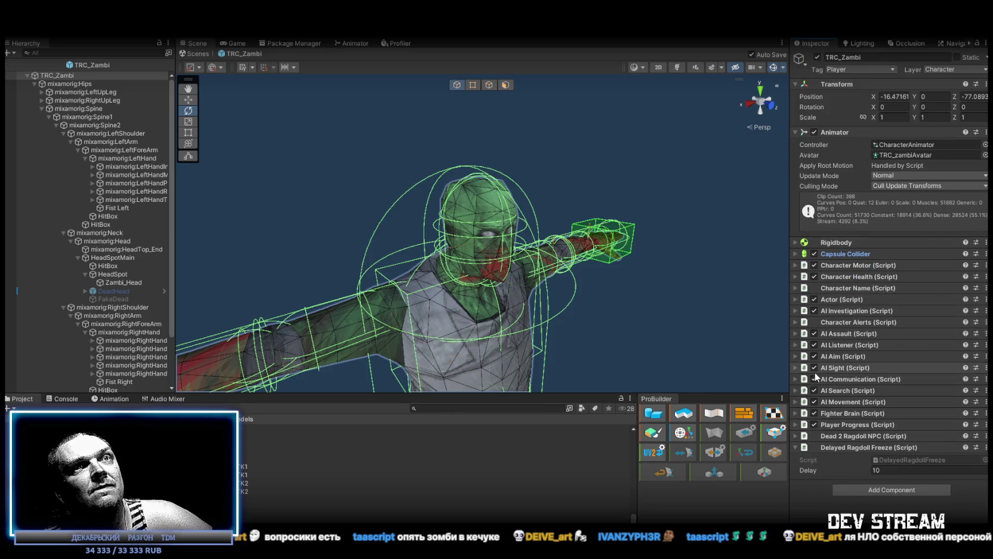
scroll(265, 436, "up", 3)
scroll(256, 471, "up", 5)
left_click(71, 453)
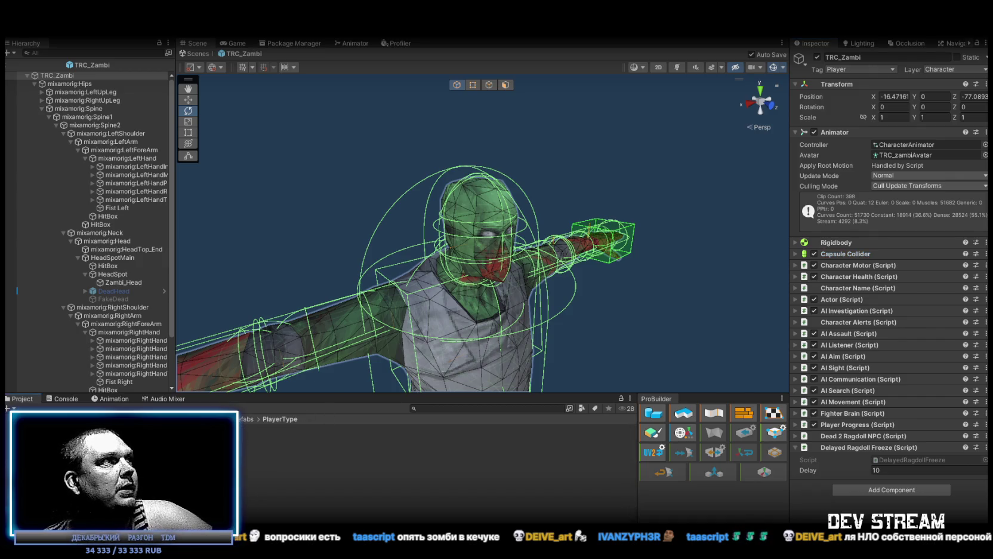
left_click(487, 437)
Step: Expand Dead 2 Ragdoll NPC and ping its TRCchaters, DeadOff, BuffDead, BuffChild and BuffWorld objects
scroll(877, 291, "down", 10)
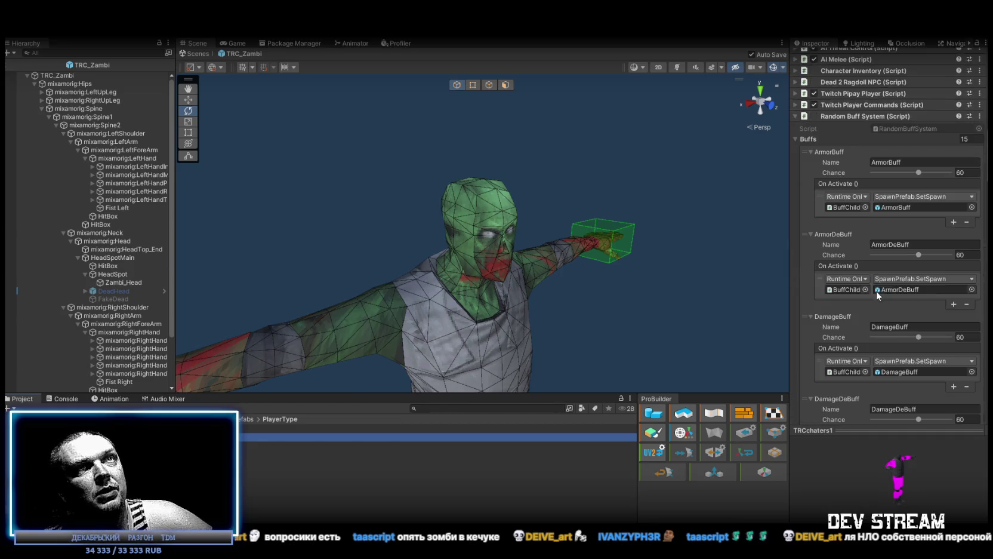
left_click(796, 200)
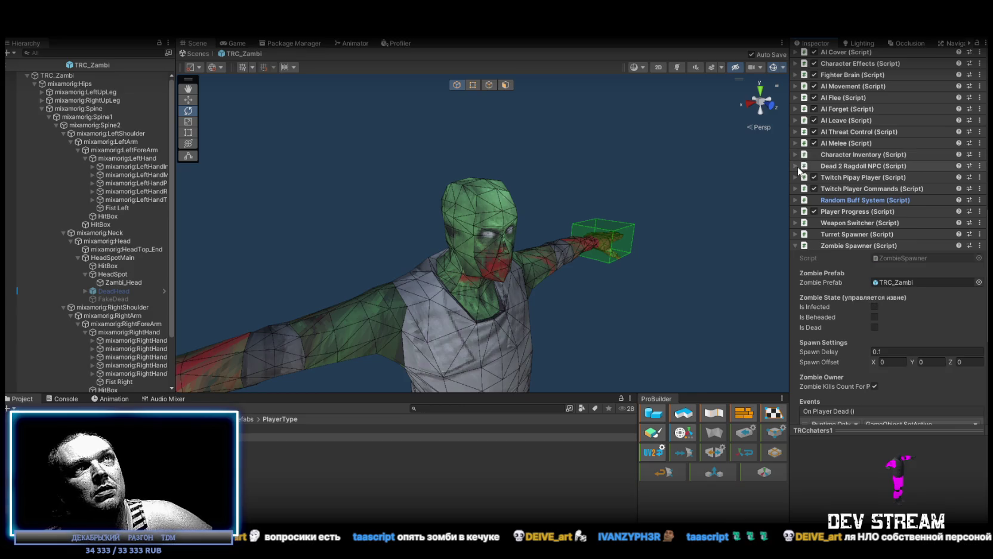
left_click(803, 166)
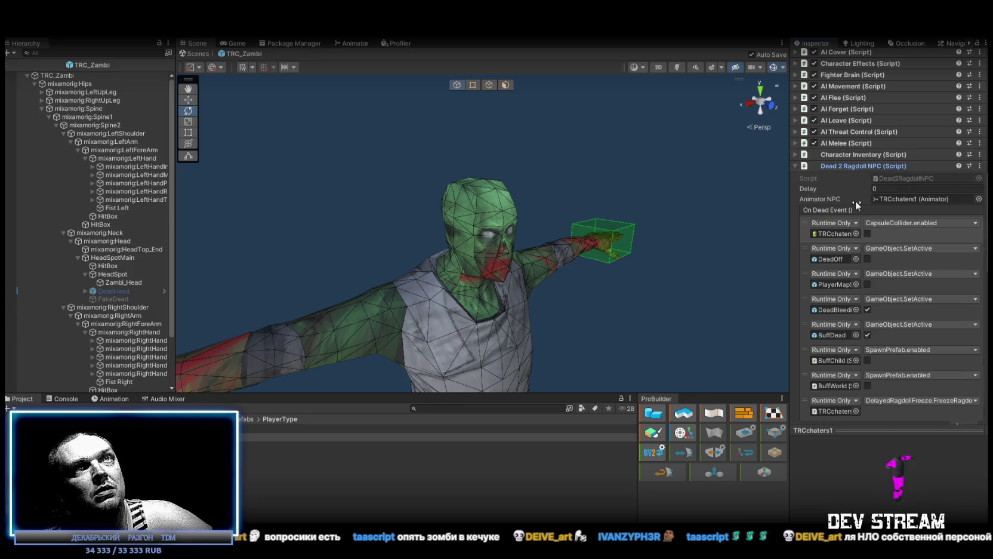
left_click(836, 234)
left_click(838, 258)
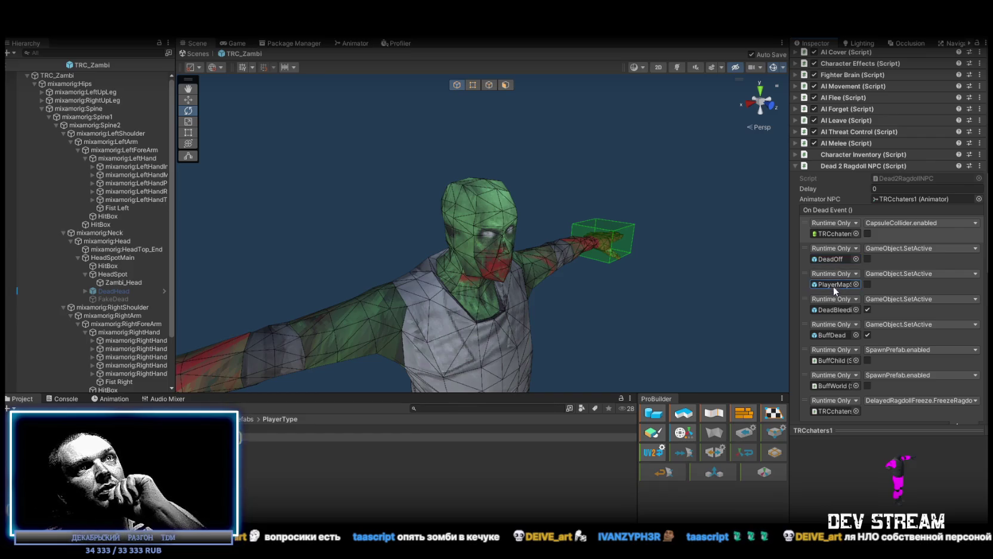
left_click(834, 335)
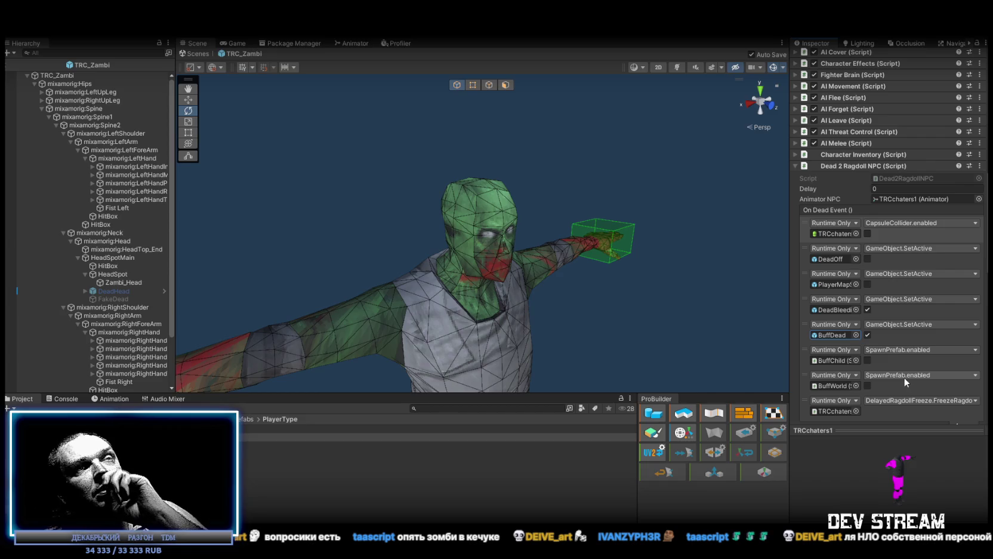
left_click(837, 360)
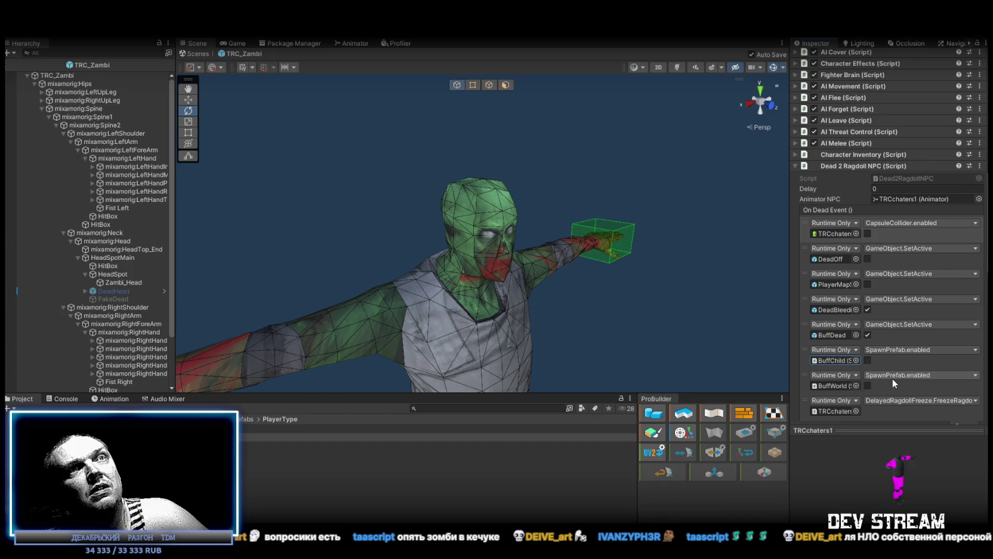
left_click(825, 386)
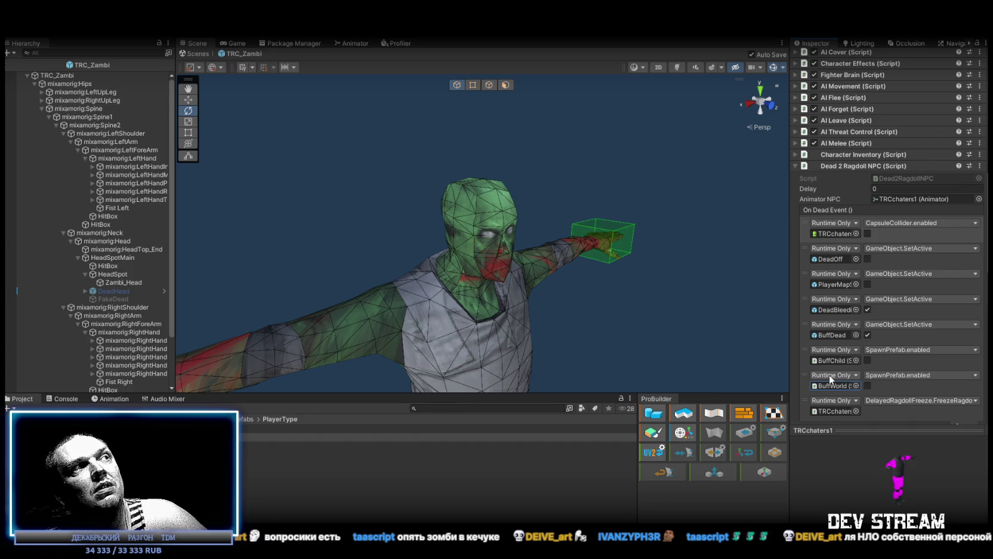
scroll(844, 388, "down", 1)
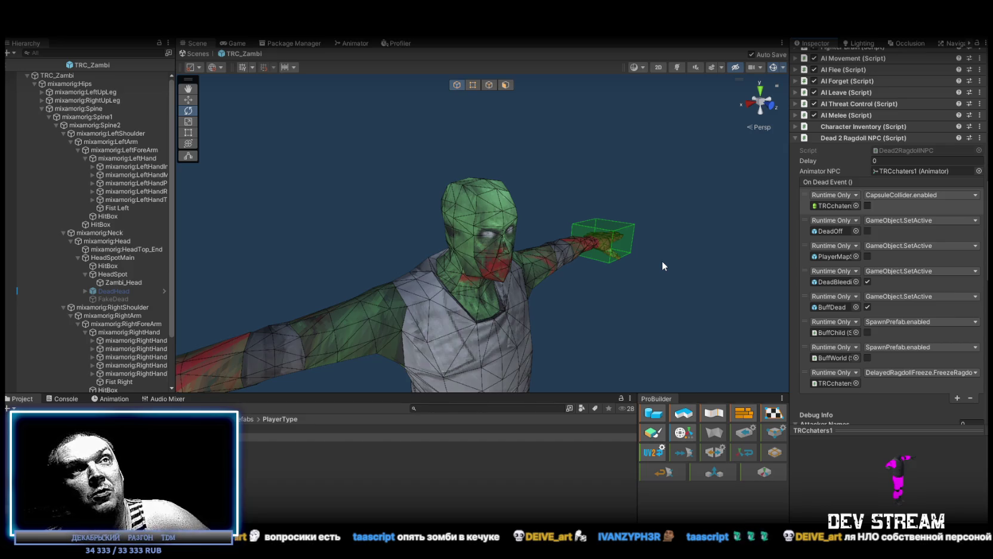
left_click(834, 359)
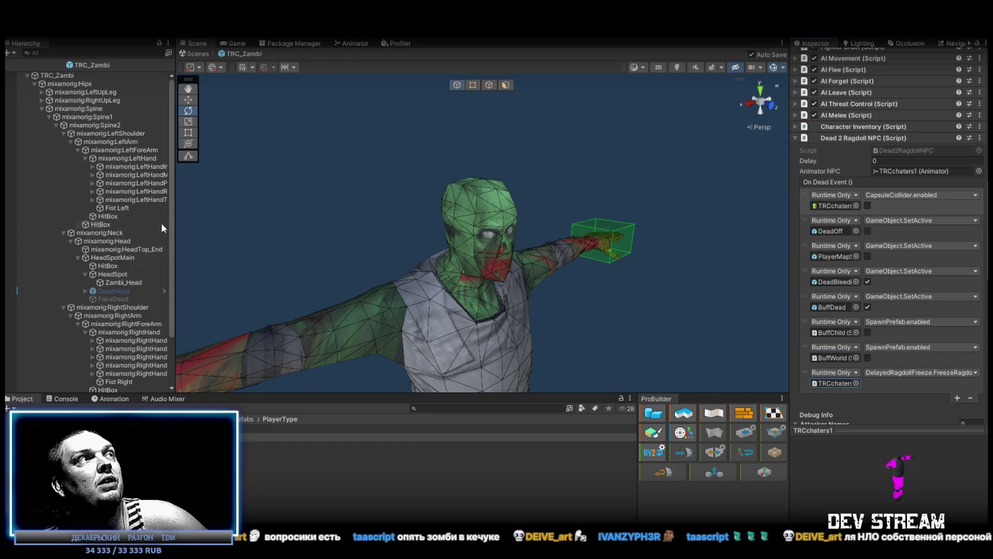
Step: Check the TRC_Zambi prefab for comparison, then exit prefab editing to the Play_Stalkyard scene
left_click(256, 428)
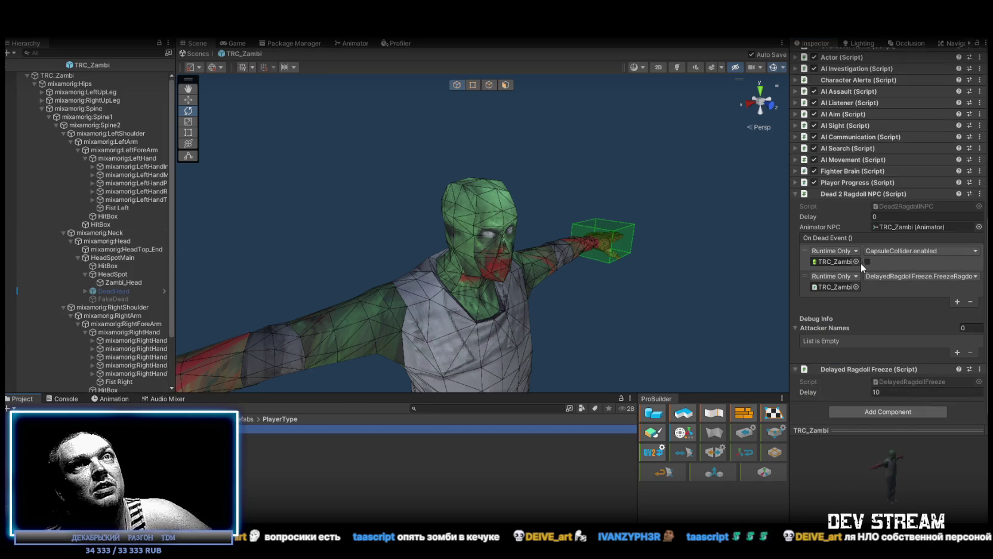
scroll(886, 333, "up", 10)
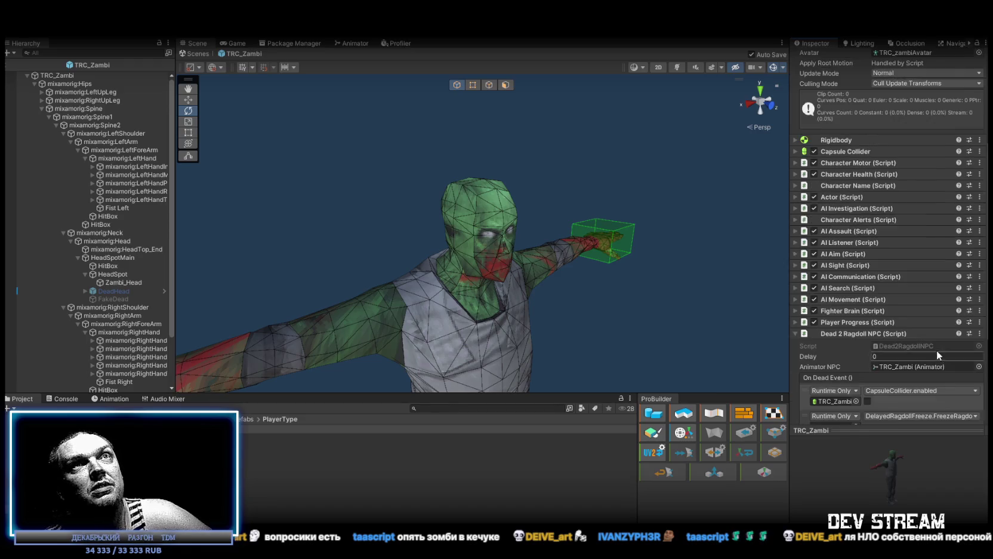
scroll(517, 182, "down", 5)
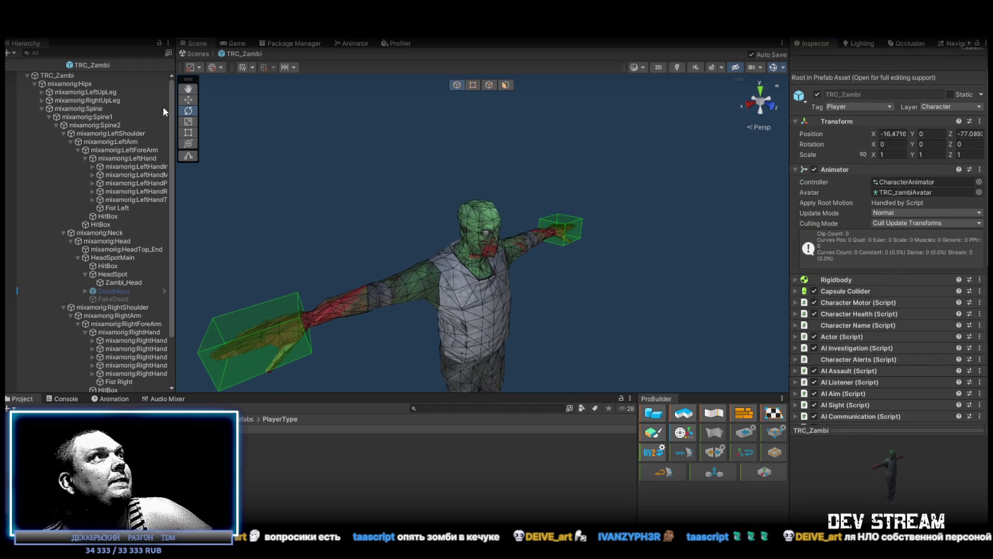
left_click(192, 53)
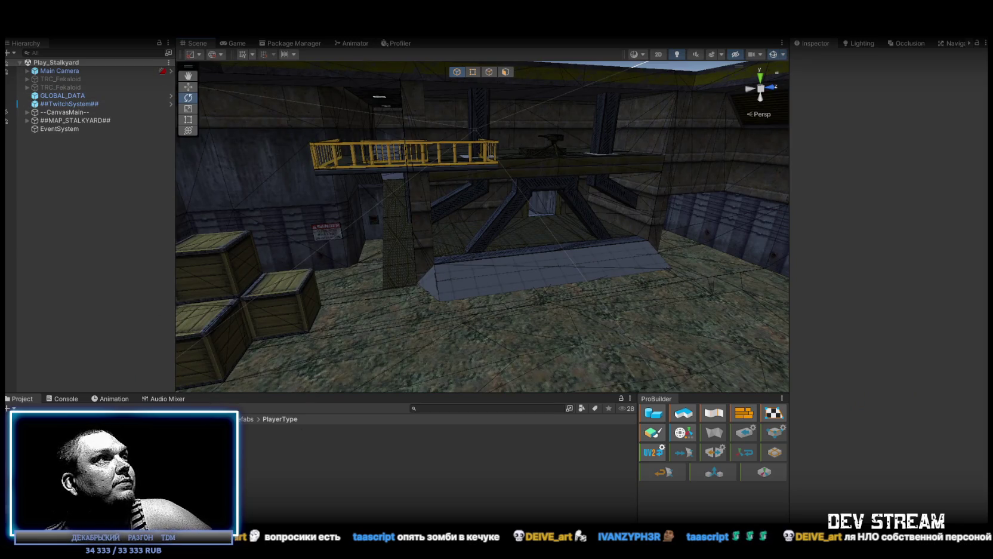
Step: Copy the Zombie Spawner component, with its event settings, from the TRCchaters1 player prefab
left_click(298, 437)
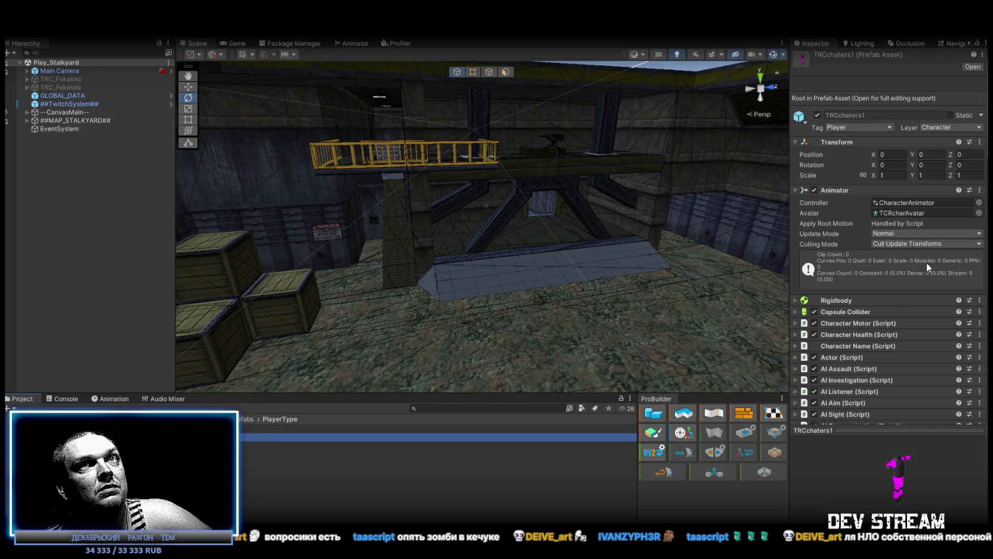
scroll(895, 255, "down", 15)
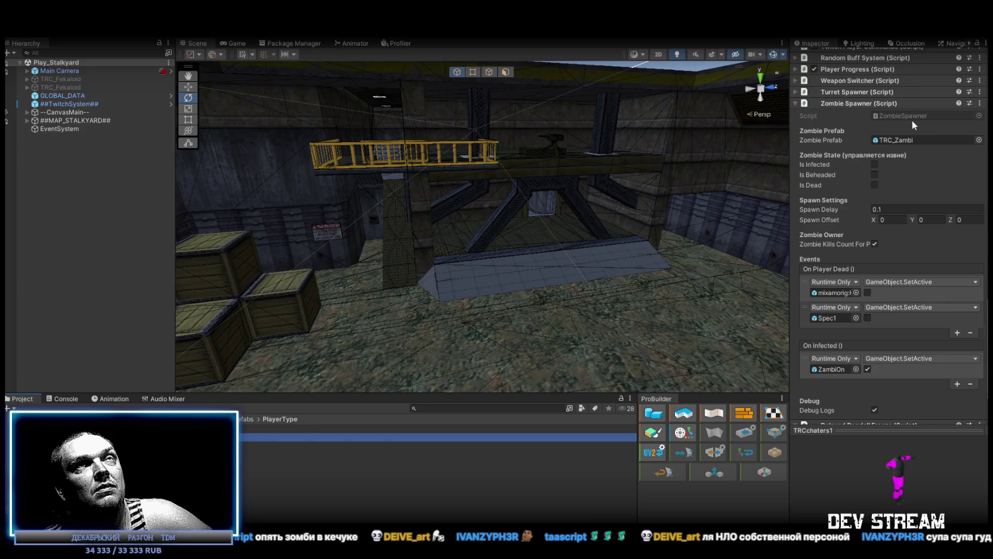
left_click(981, 103)
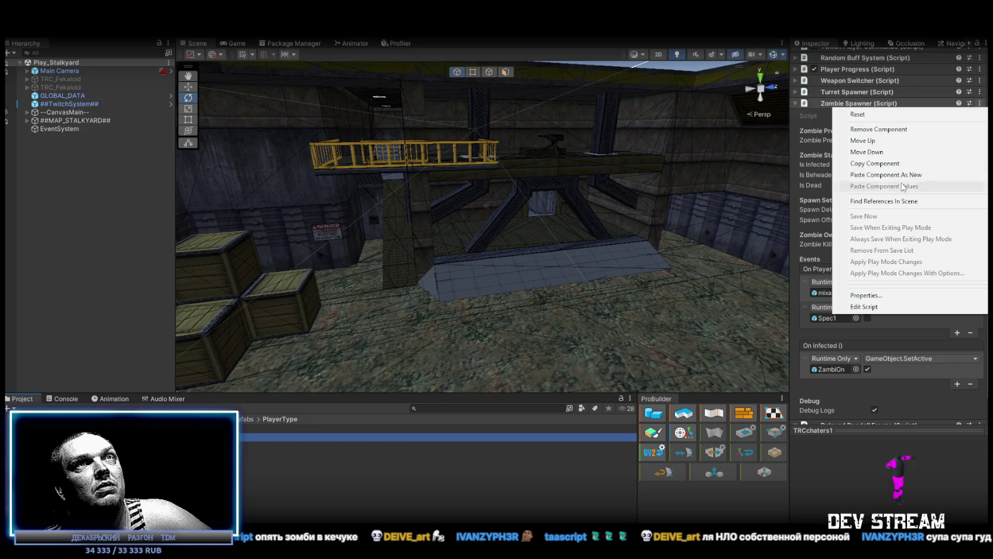
left_click(886, 165)
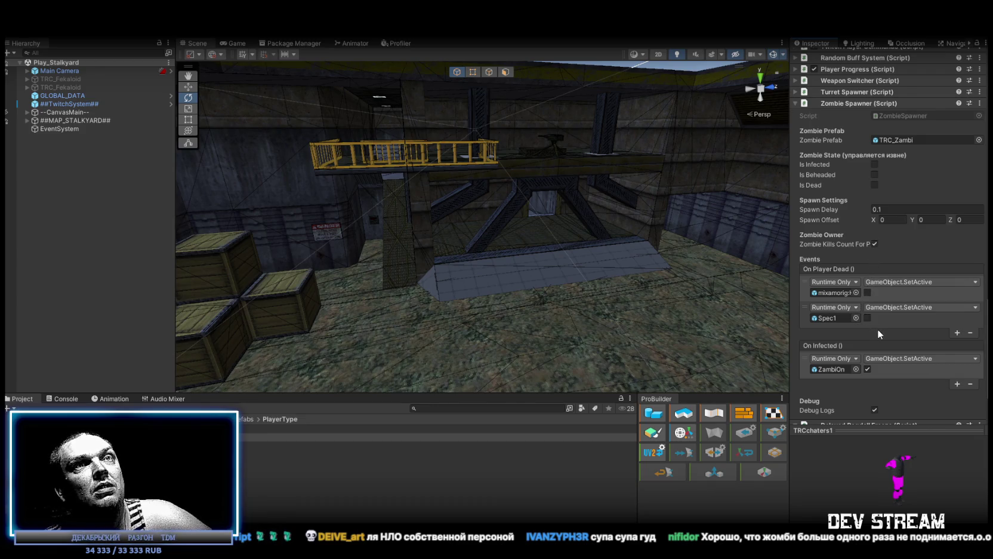
Step: Open the TRCchaters2 prefab for editing
scroll(877, 329, "down", 2)
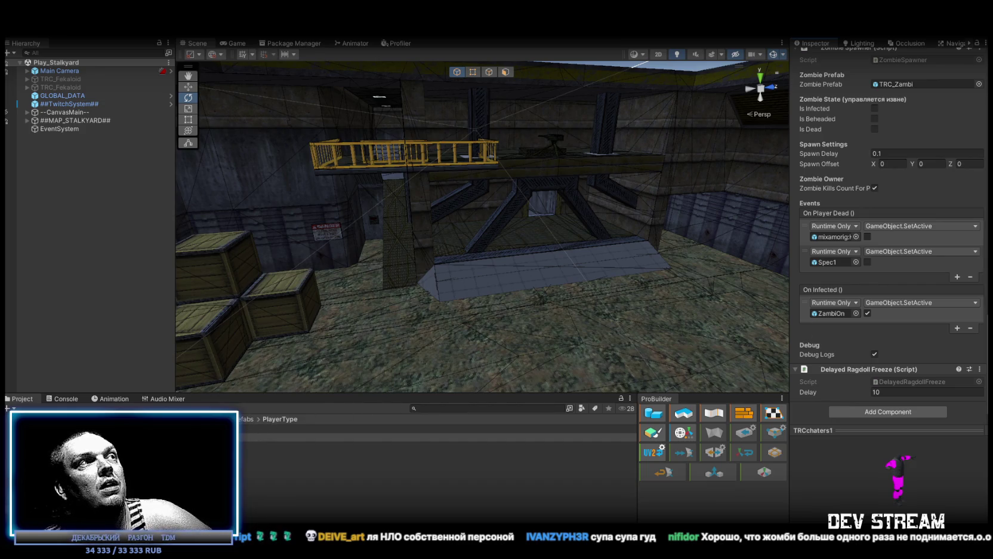
left_click(358, 444)
double_click(358, 445)
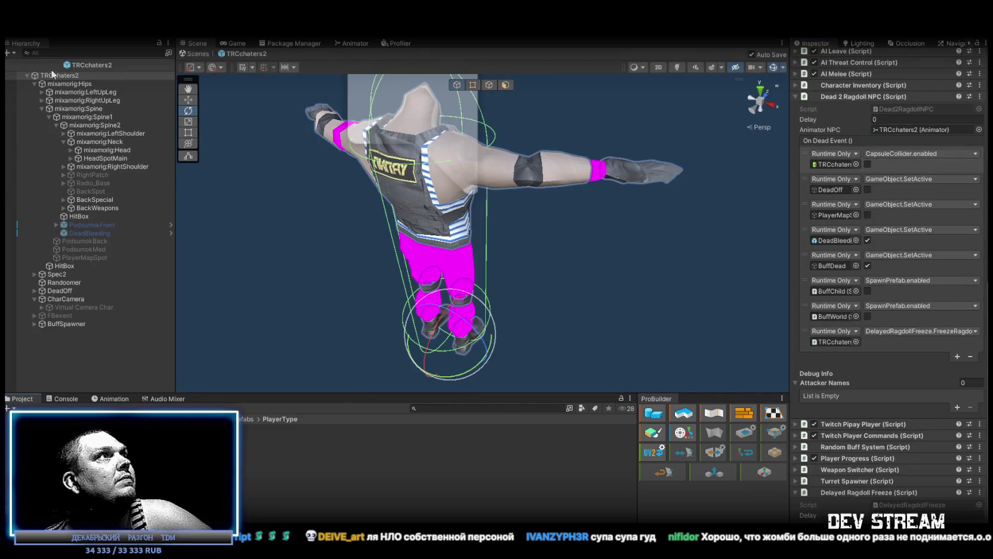
Step: Paste the Zombie Spawner as a new component above Delayed Ragdoll Freeze
left_click(34, 83)
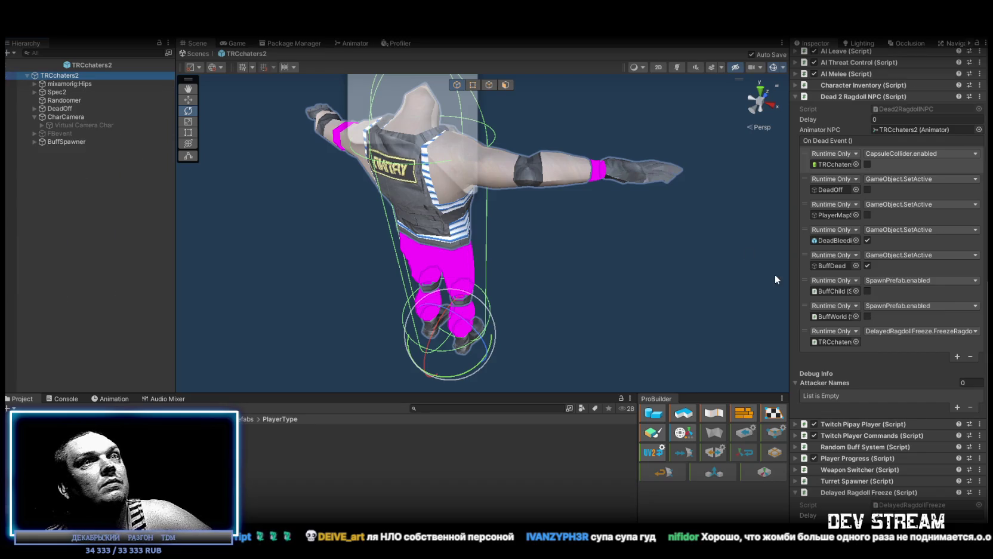
right_click(835, 492)
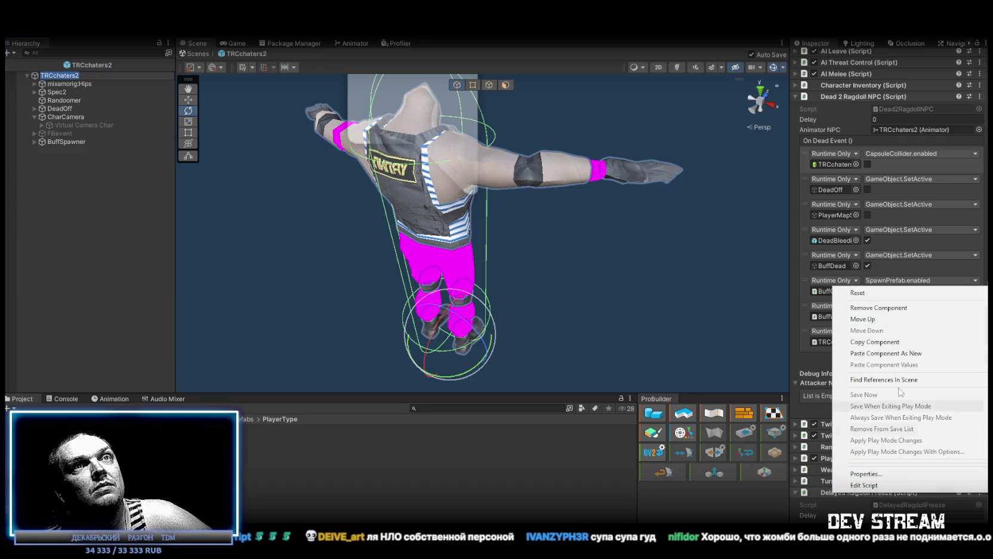
left_click(886, 353)
scroll(863, 489, "down", 3)
mouse_move(847, 336)
left_mouse_down()
mouse_move(854, 287)
mouse_move(860, 302)
left_mouse_up()
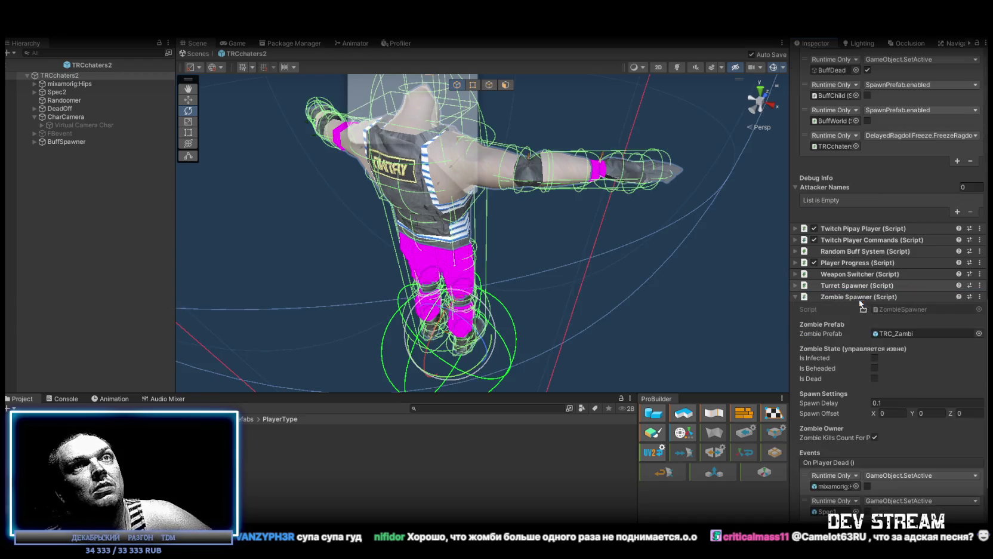
Step: Point On Player Dead at mixamorig:Hips and Spec2, both using GameObject.SetActive
scroll(877, 371, "down", 5)
mouse_move(83, 86)
left_mouse_down()
mouse_move(961, 382)
mouse_move(824, 361)
mouse_move(836, 360)
left_mouse_up()
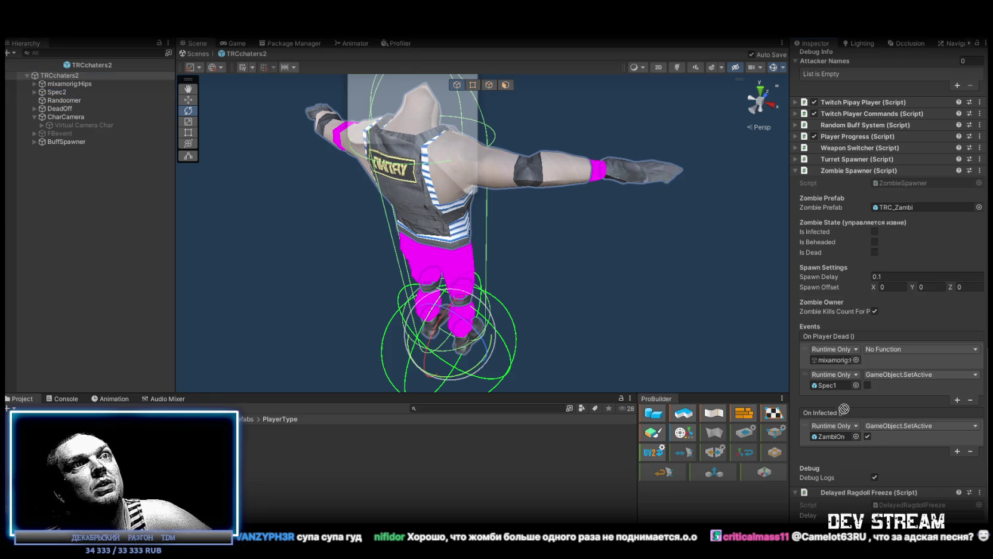
left_click(898, 349)
mouse_move(902, 375)
left_click(836, 457)
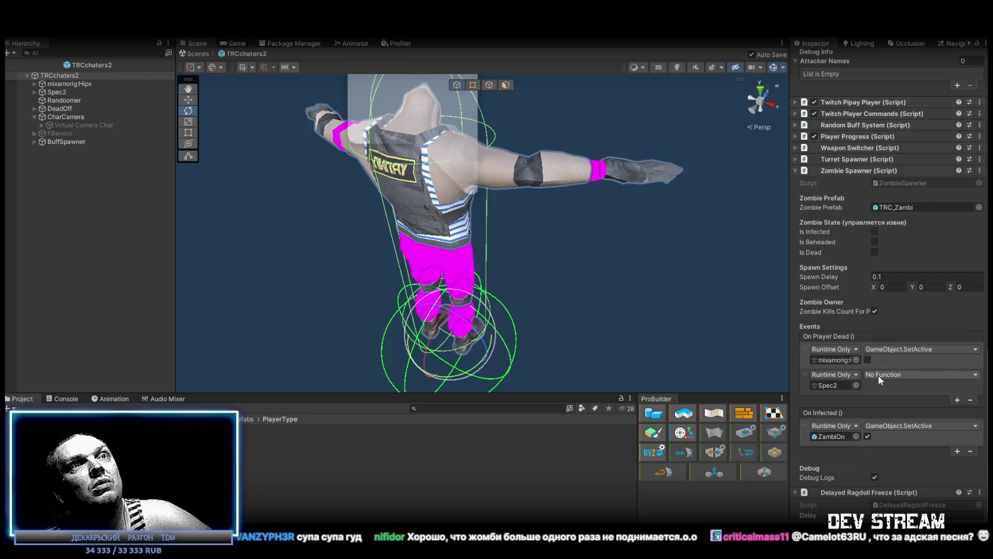
left_click(879, 375)
mouse_move(888, 402)
left_click(775, 485)
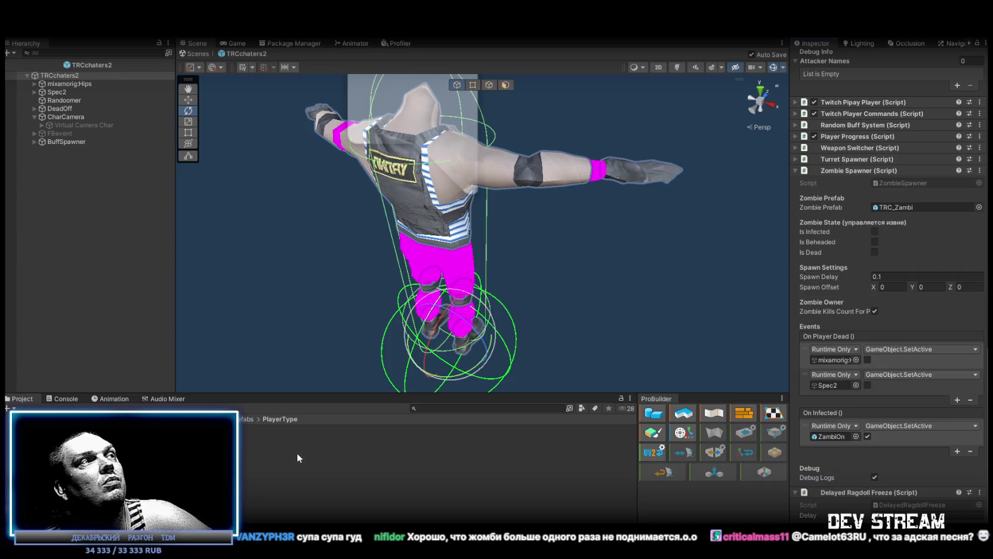
Step: Copy TRCchaters1's ZambiOn object into TRCchaters2's DeadOff, then delete the temporary TRCchaters1 copy
left_click(58, 76)
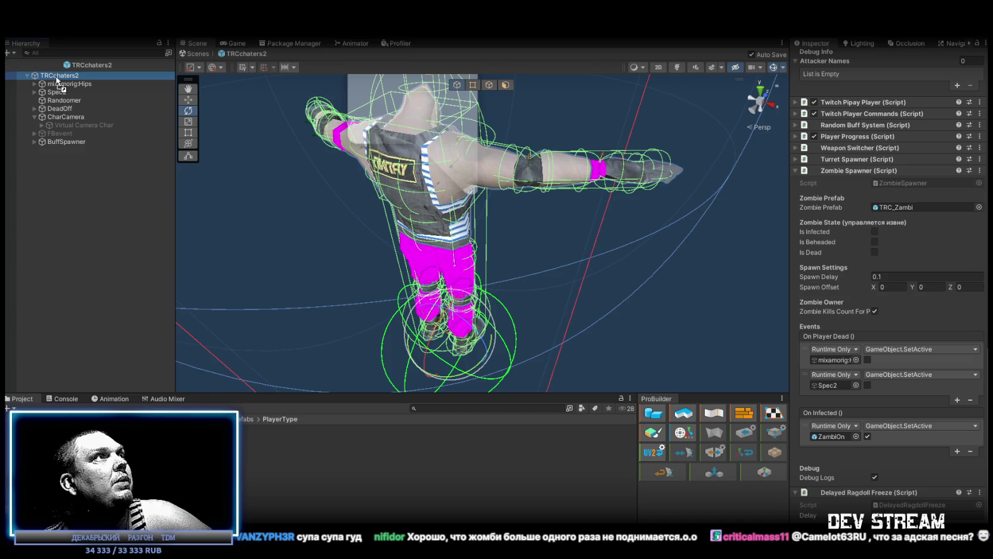
key("ctrl+v")
left_click(34, 148)
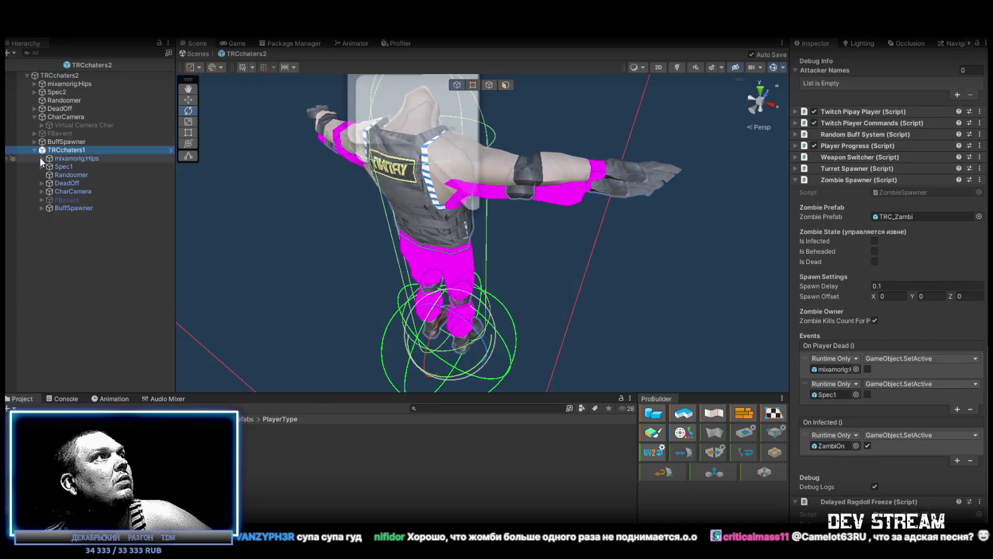
left_click(41, 183)
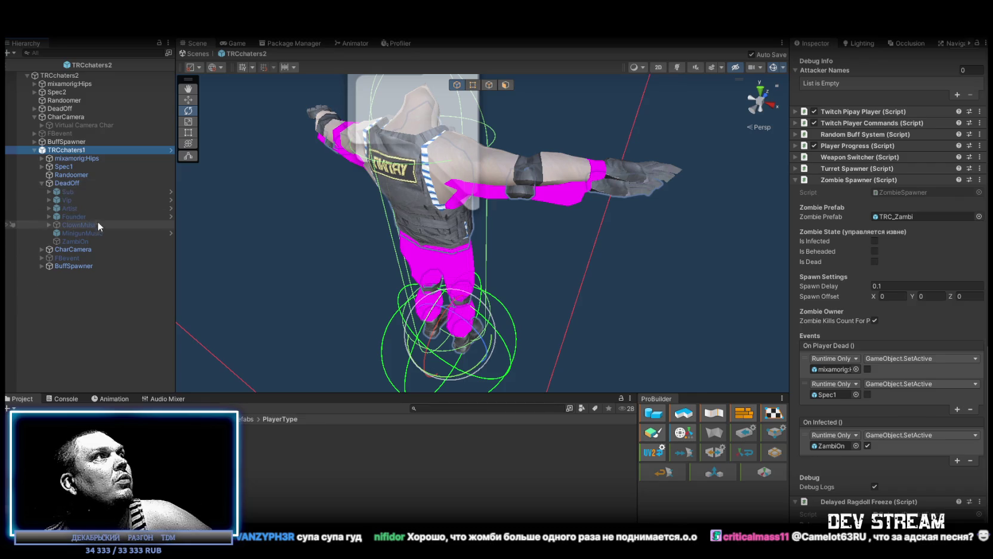
left_click(78, 241)
key("ctrl+d")
left_click_drag(78, 220, 55, 110)
left_click(71, 207)
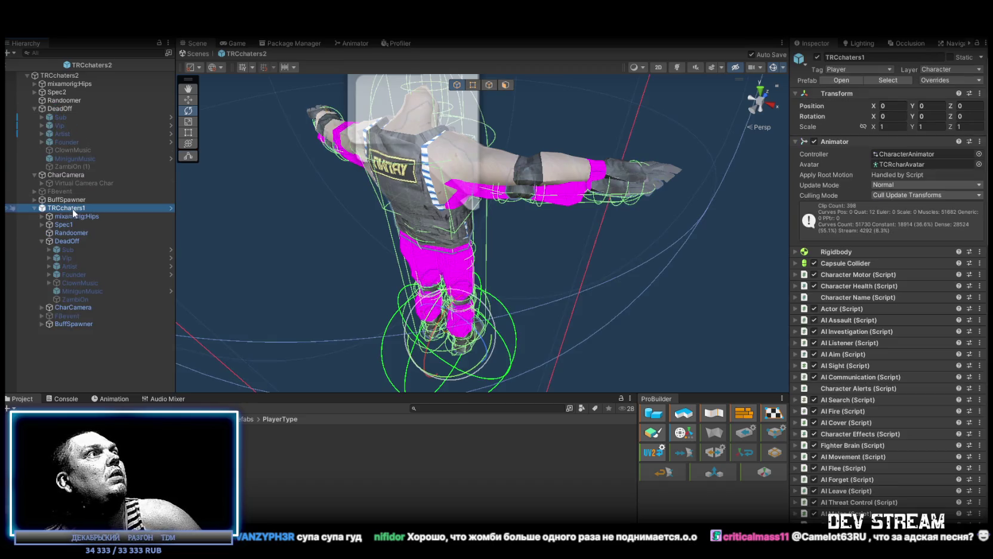
key("Delete")
Step: Rename the copy to ZambiOn and briefly toggle it on to preview the umbrella
left_click(88, 167)
left_click(88, 168)
left_click(102, 168)
key("BackSpace")
key("BackSpace")
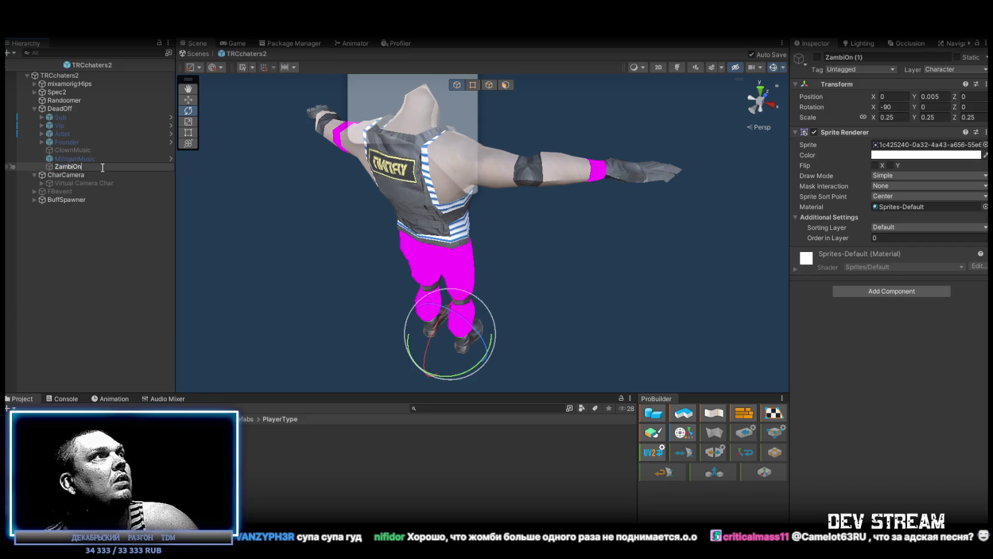
key("Return")
left_click(818, 57)
left_click(818, 57)
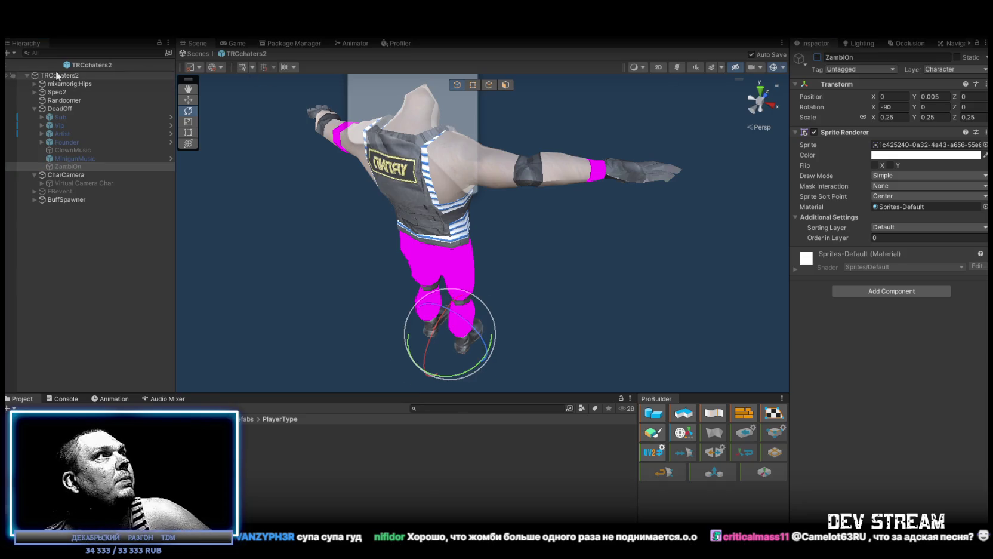
Step: Point On Infected at the prefab's own ZambiOn using GameObject.SetActive
left_click(56, 73)
scroll(898, 374, "down", 10)
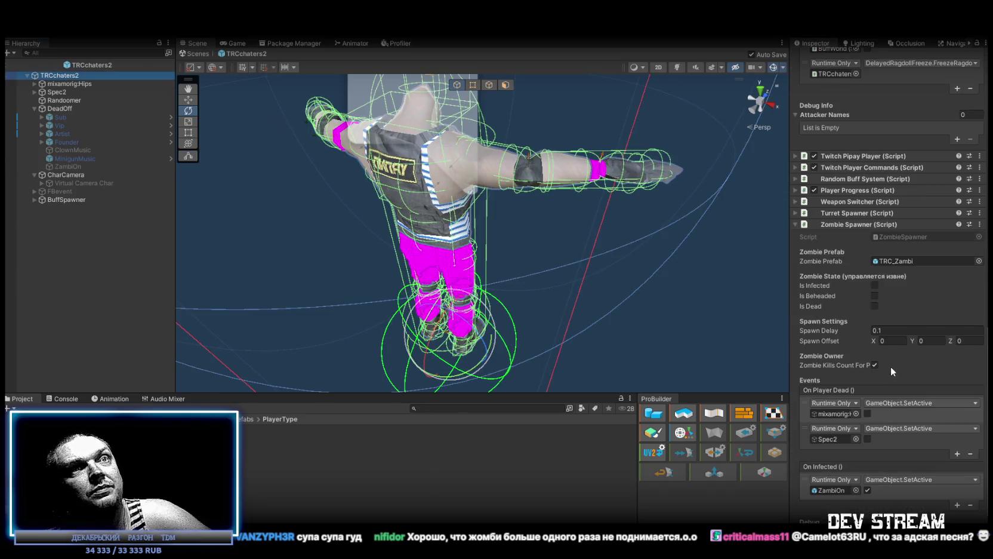
scroll(891, 367, "down", 3)
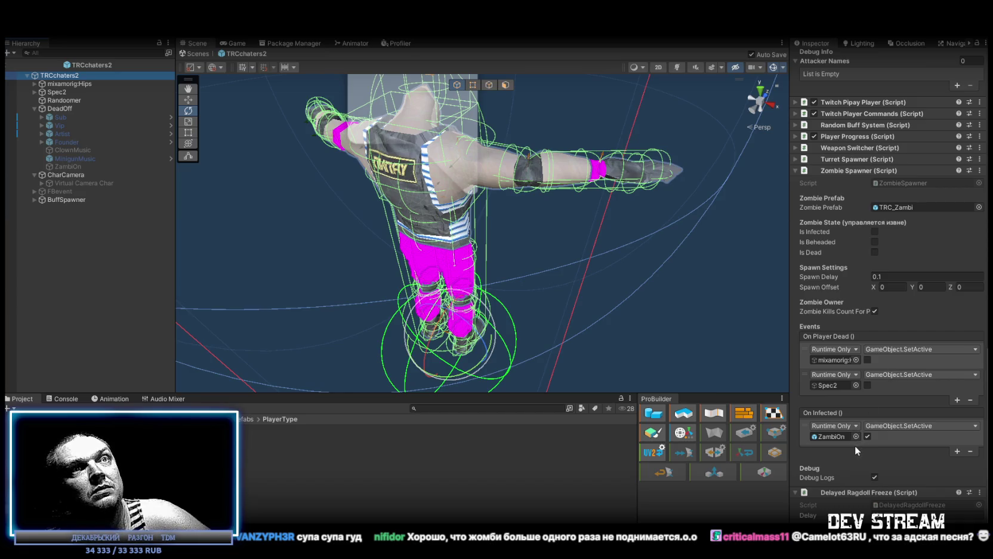
left_click(834, 437)
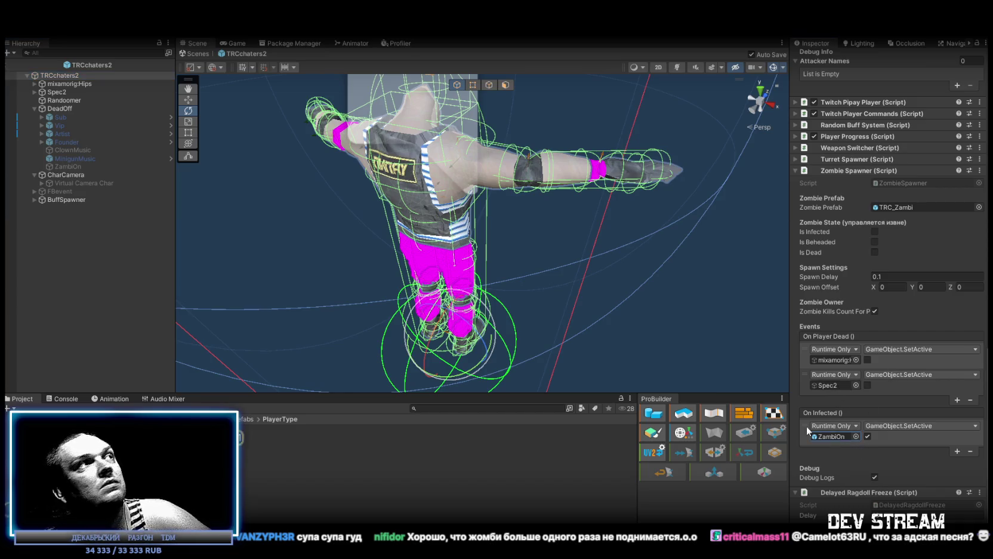
mouse_move(835, 437)
left_mouse_down()
mouse_move(920, 447)
mouse_move(830, 435)
left_mouse_up()
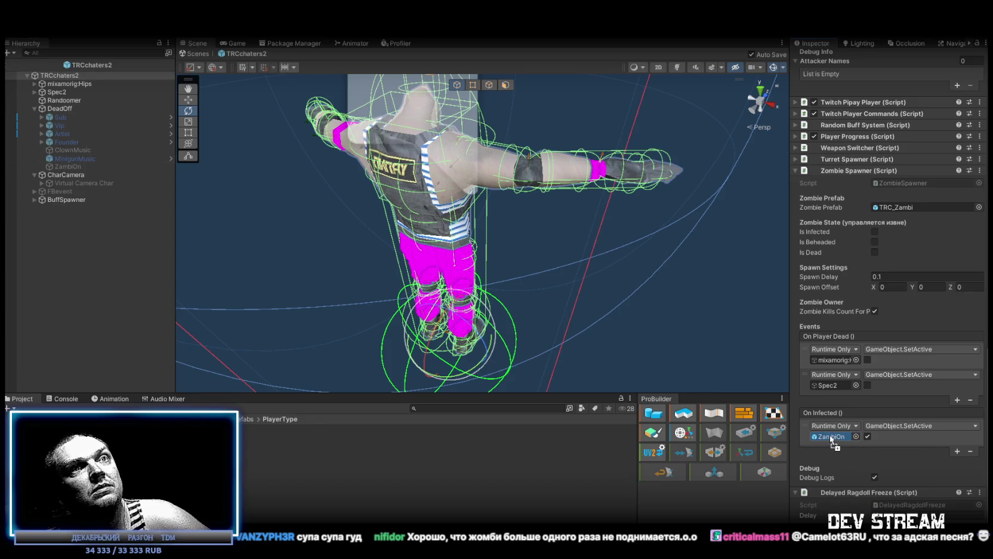
left_click(884, 425)
mouse_move(880, 458)
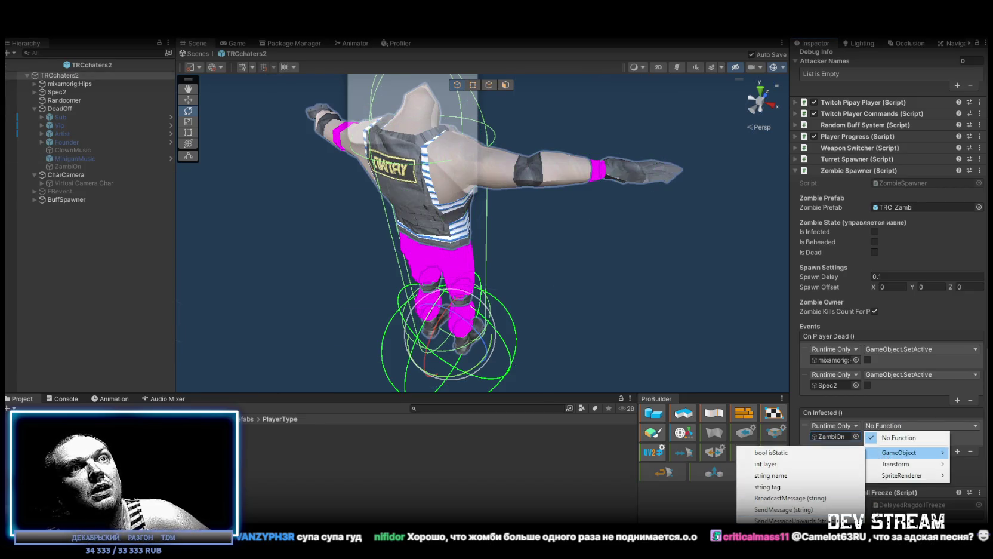
left_click(775, 531)
Step: Select the head's HeadSpot object and frame the view on it
scroll(929, 302, "up", 4)
scroll(929, 302, "up", 1)
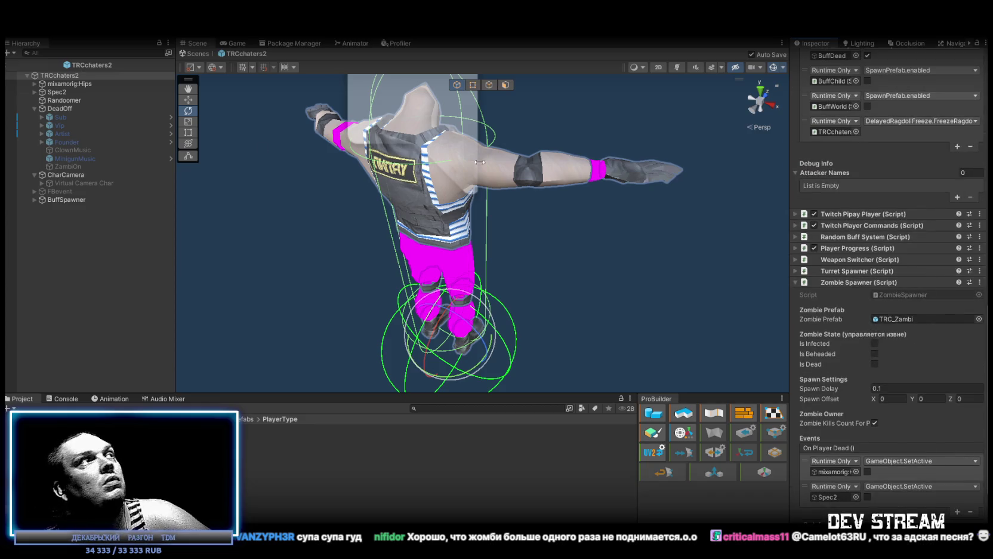
left_click_drag(451, 109, 415, 128)
left_click(416, 128)
key("f")
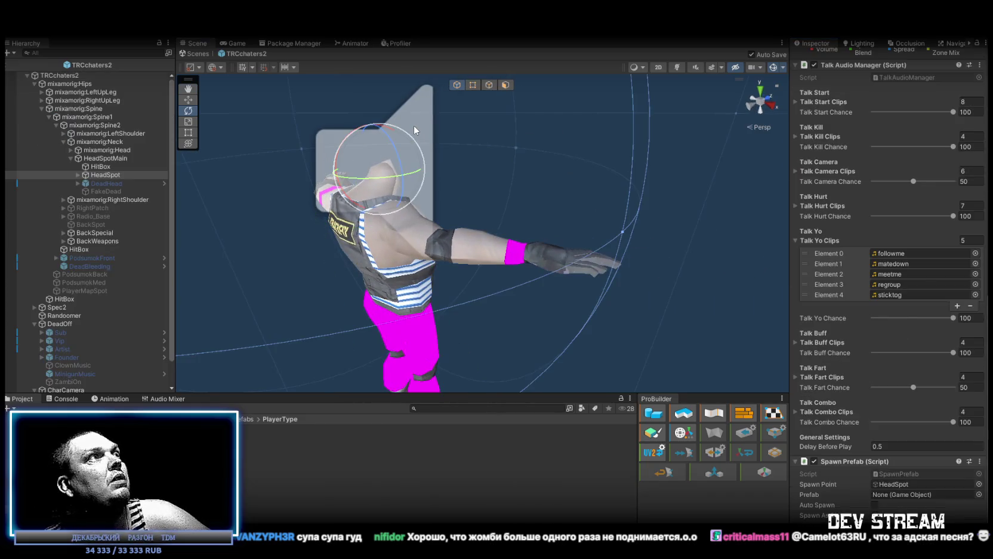
Step: Add an On Hit Event entry on the head HitBox calling ZombieSpawner.Behead on TRCchaters2
scroll(857, 217, "up", 10)
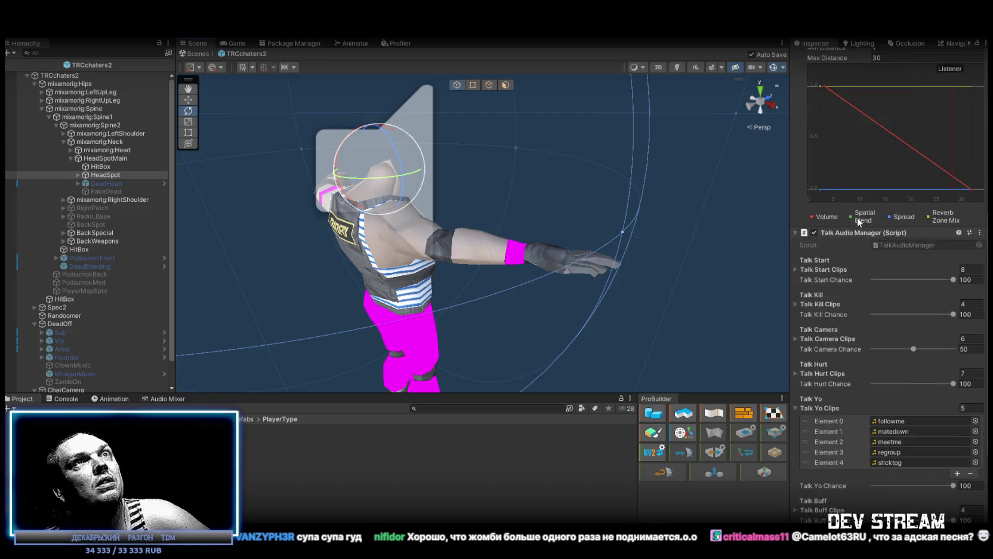
left_click(107, 166)
left_click(964, 265)
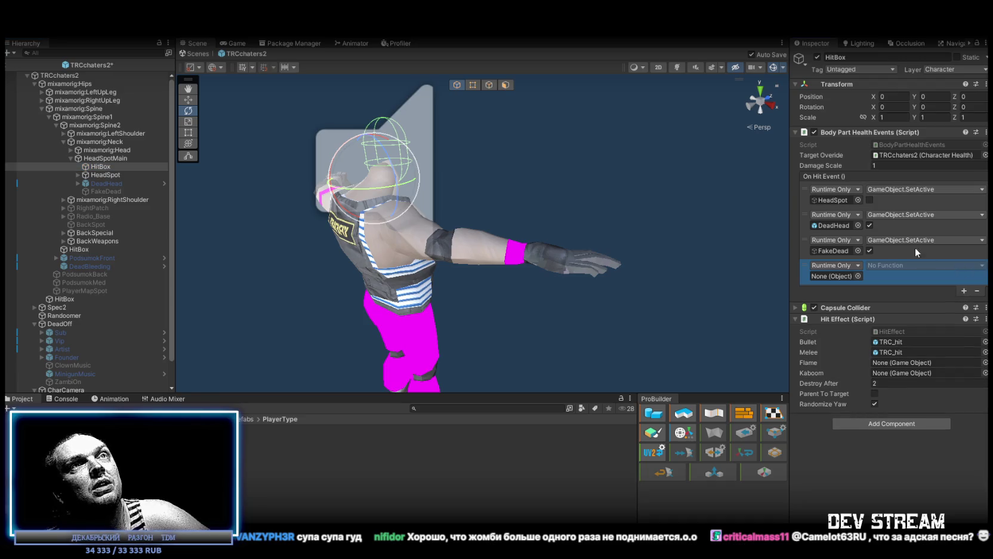
mouse_move(106, 192)
left_mouse_down()
mouse_move(102, 232)
mouse_move(69, 80)
mouse_move(929, 260)
mouse_move(835, 276)
left_mouse_up()
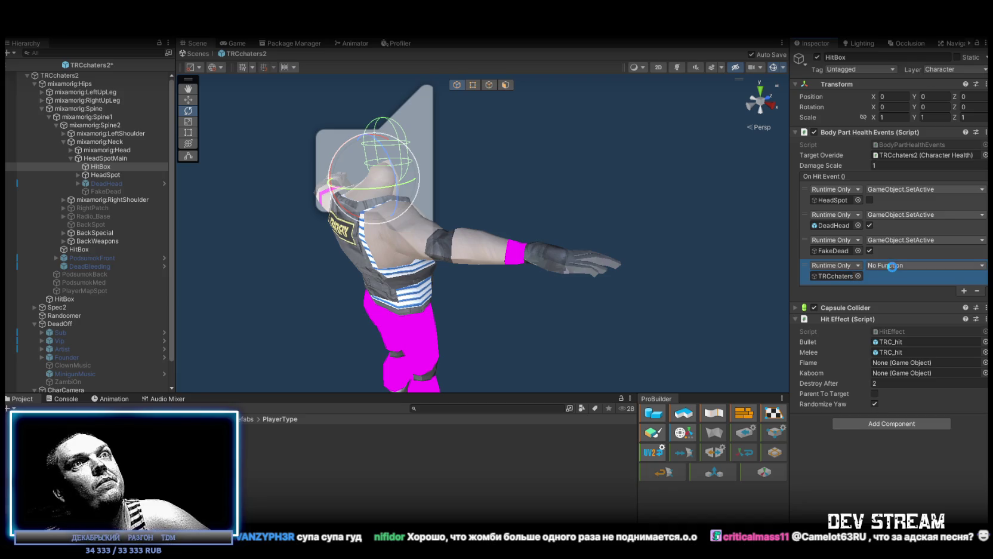
left_click(892, 267)
mouse_move(920, 517)
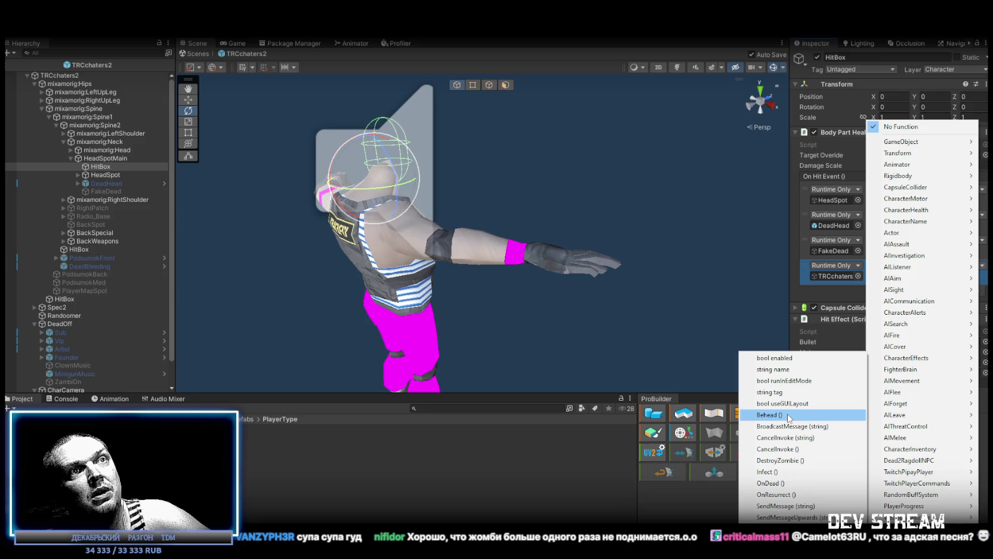
left_click(788, 416)
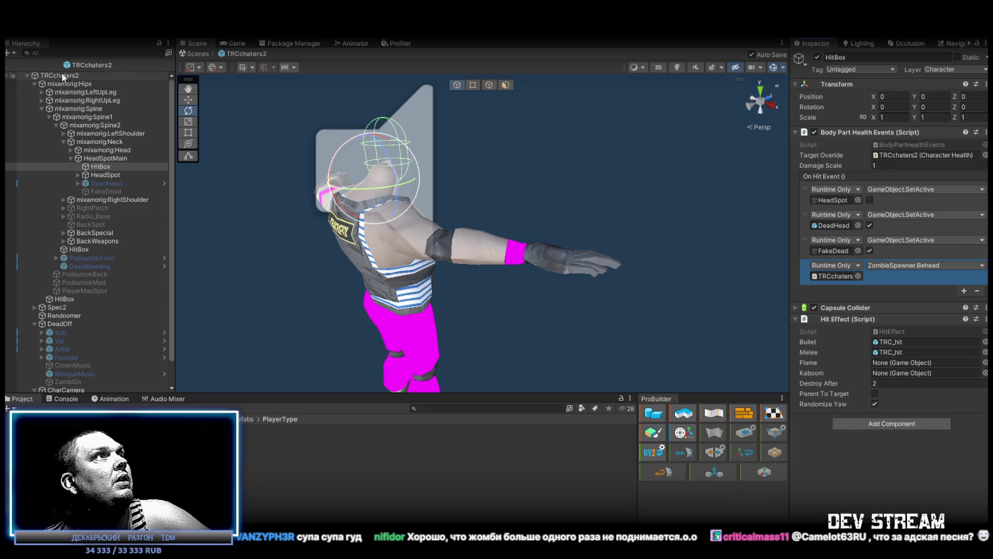
left_click(63, 77)
scroll(852, 229, "down", 10)
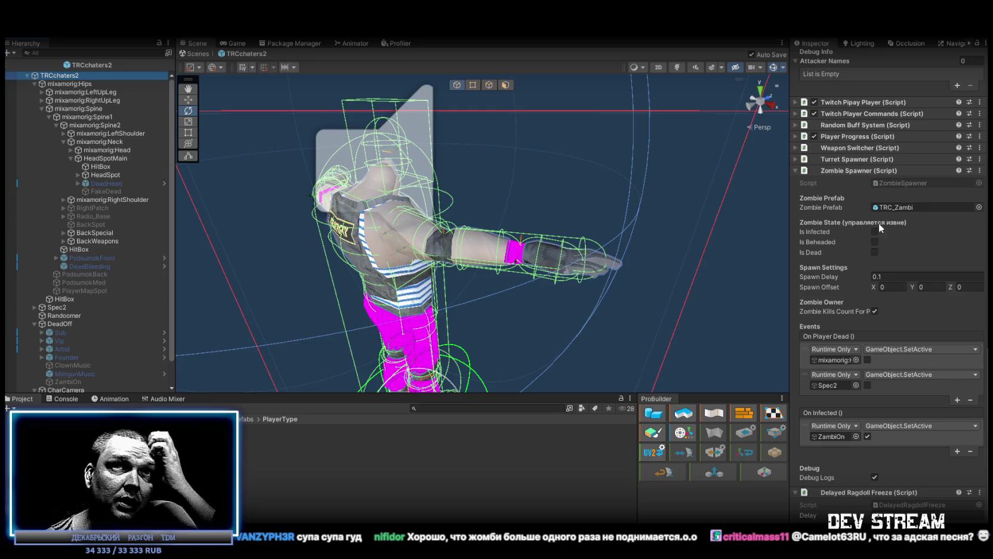
Step: Expand the Random Buff System's buff list and duplicate the LetsRock entry
scroll(912, 208, "up", 5)
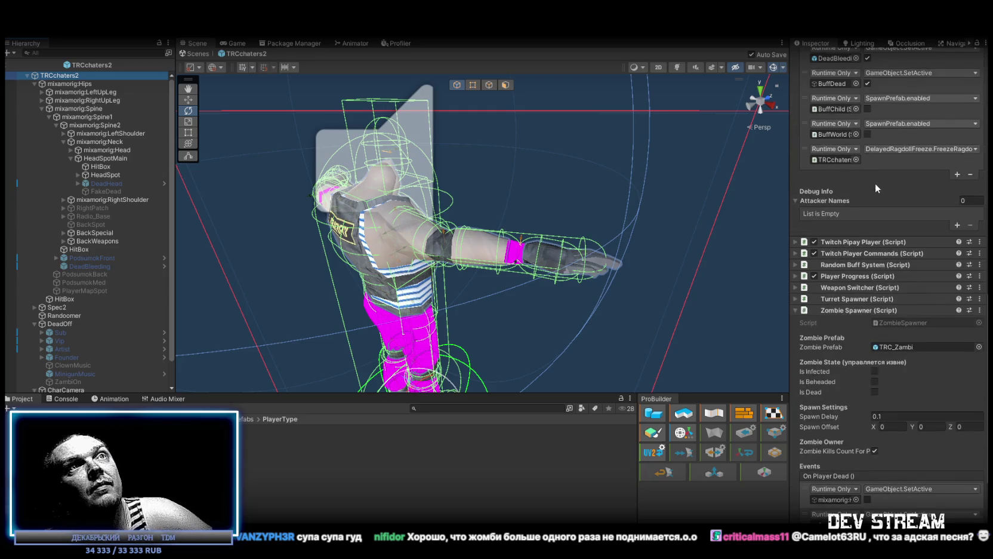
scroll(840, 199, "up", 4)
scroll(830, 263, "up", 5)
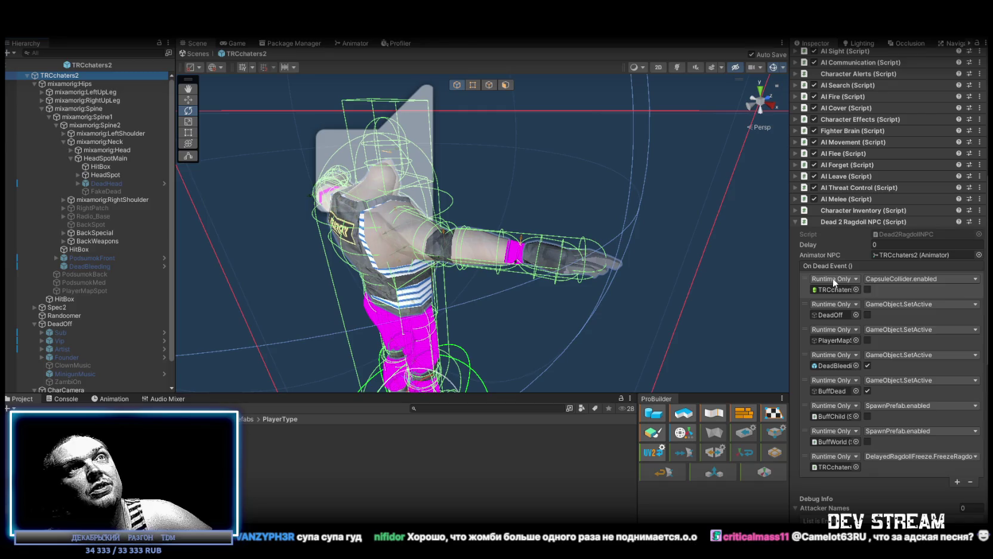
left_click(795, 222)
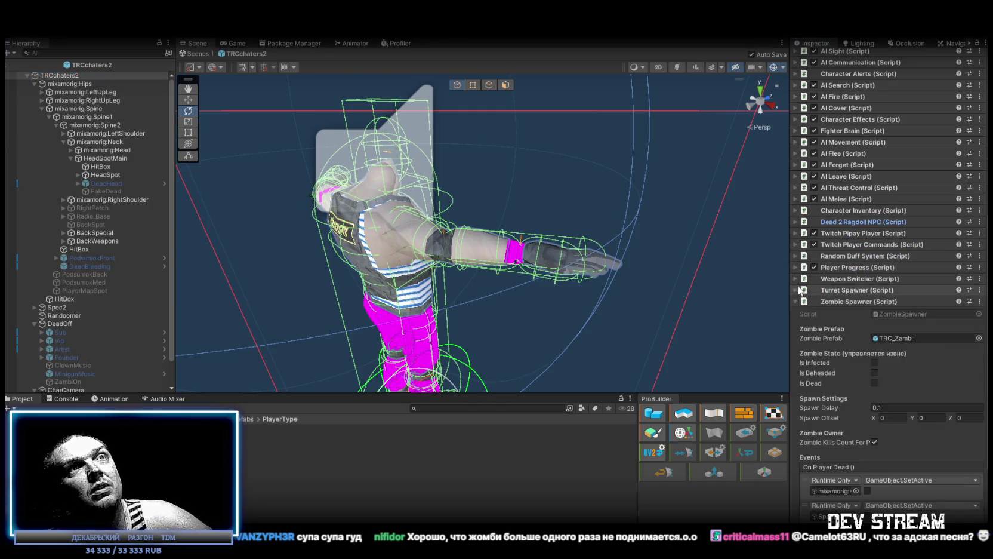
left_click(803, 255)
scroll(933, 391, "down", 7)
scroll(931, 390, "down", 10)
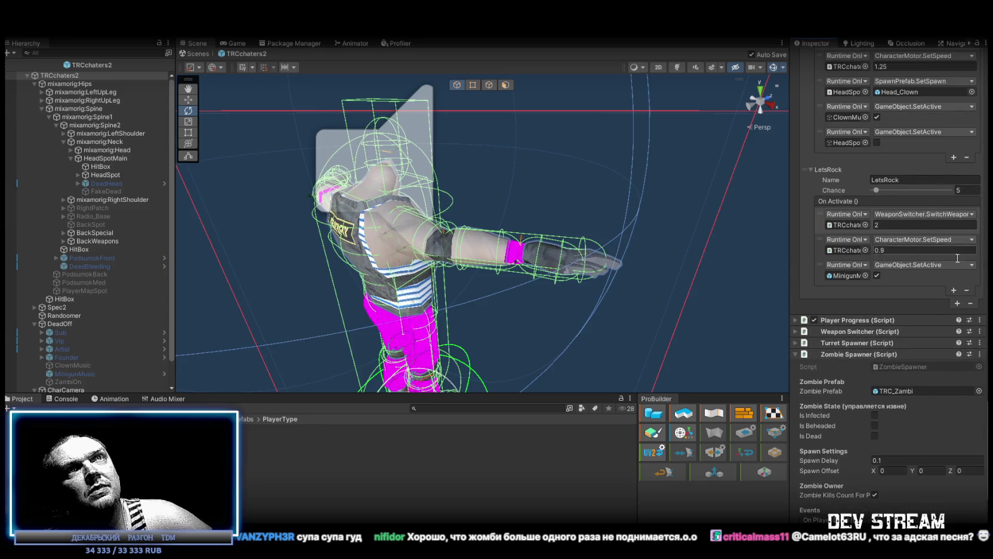
left_click(957, 303)
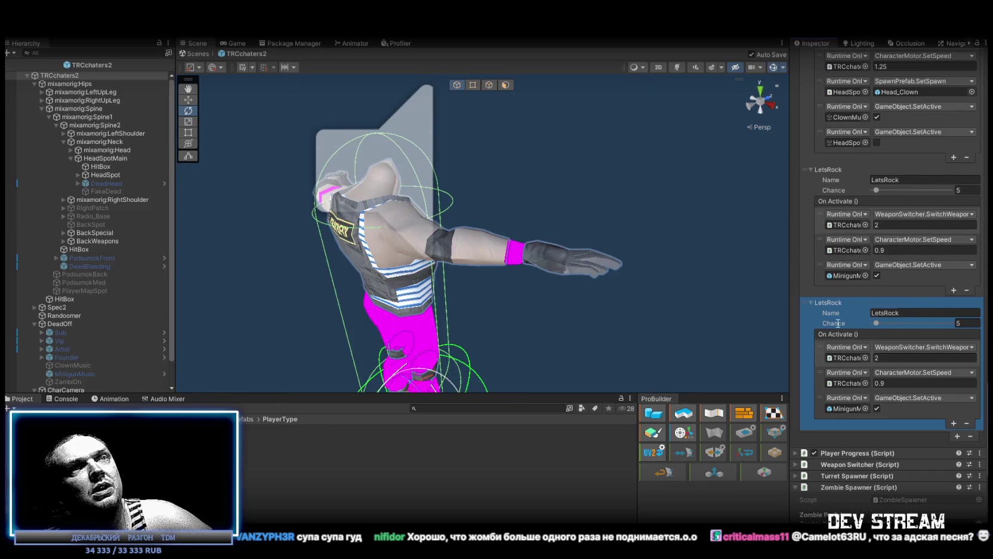
Step: Name the new buff Umbrella, matching TRCchaters1, and set its Chance to 100
left_click(331, 435)
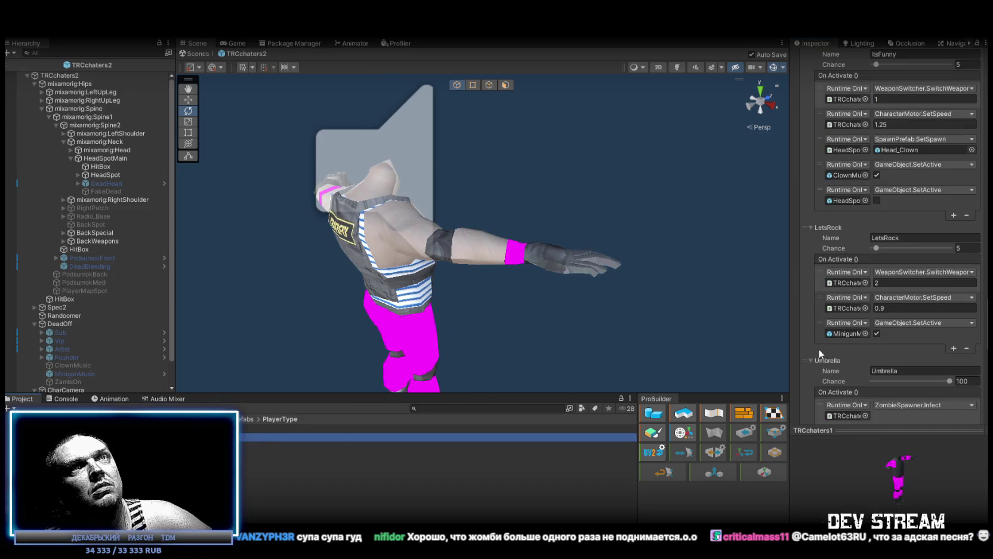
left_click(899, 366)
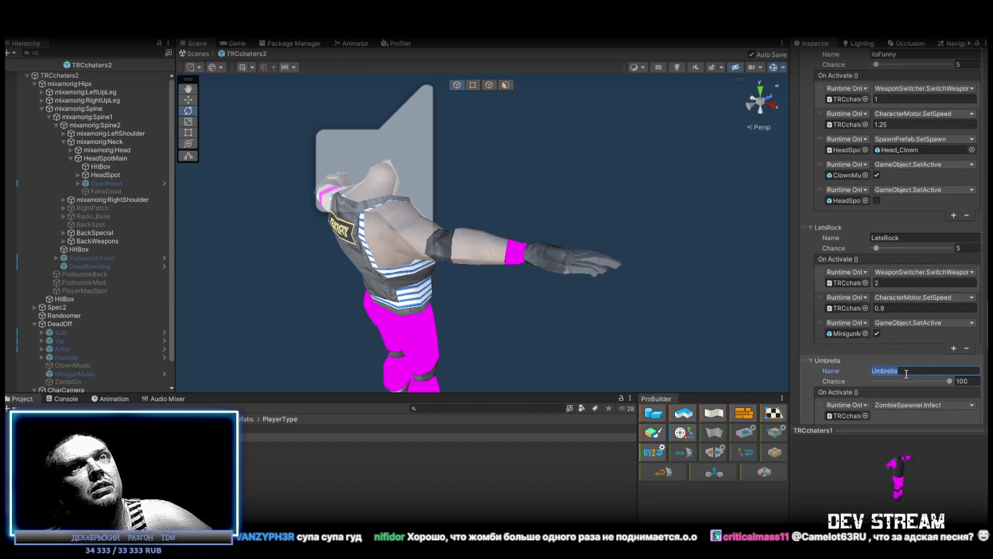
scroll(904, 358, "down", 5)
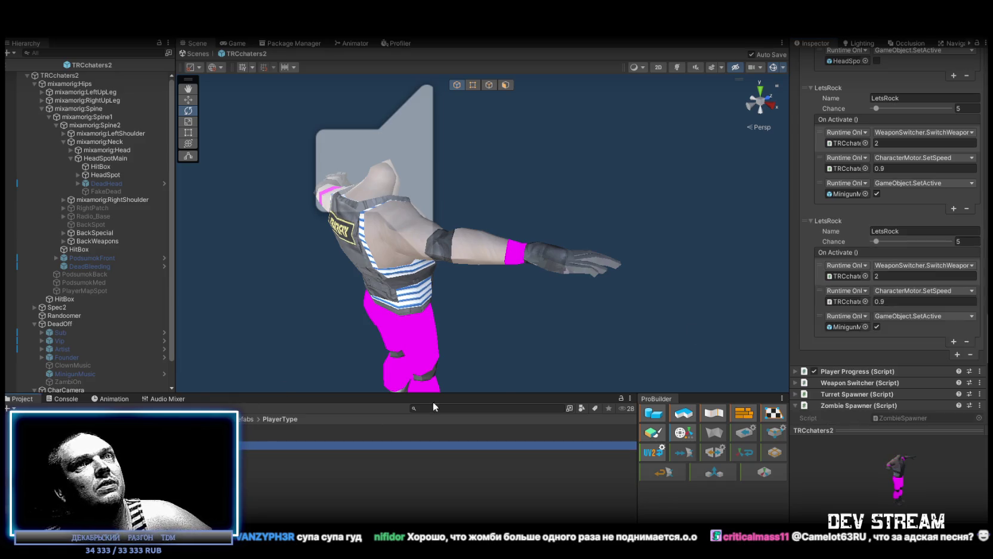
left_click(914, 230)
type("Umbrella")
left_click_drag(946, 241, 952, 241)
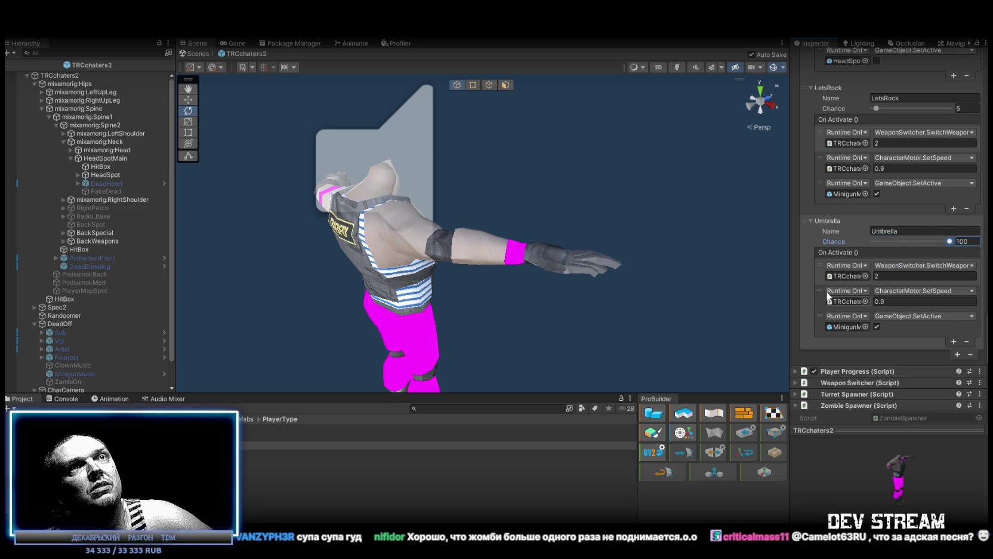
Step: Remove SwitchWeapon and SetSpeed from On Activate, keeping the single SetActive action
left_click(821, 265)
left_click(967, 341)
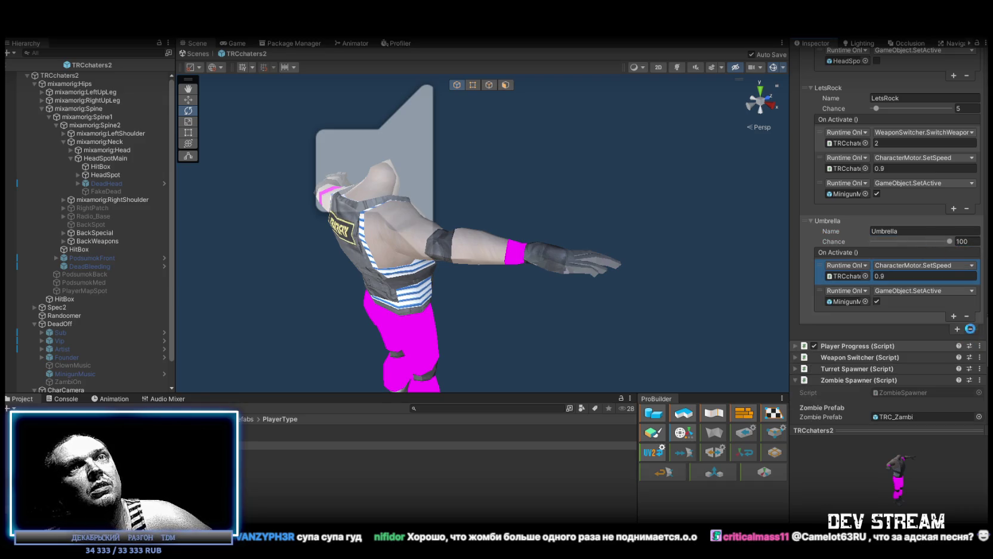
left_click(966, 316)
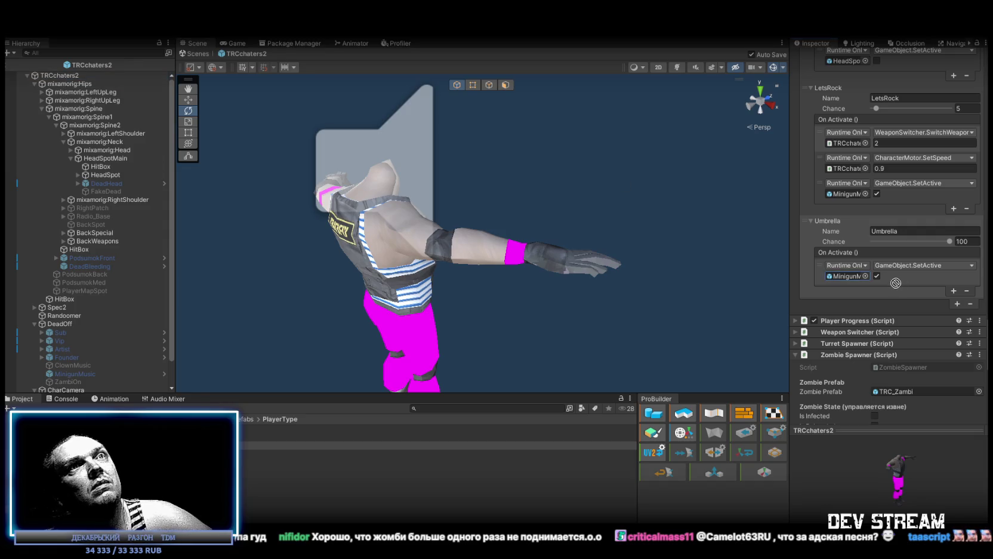
mouse_move(851, 276)
left_mouse_down()
mouse_move(121, 138)
mouse_move(99, 124)
mouse_move(99, 135)
mouse_move(39, 87)
left_mouse_up()
left_click(27, 75)
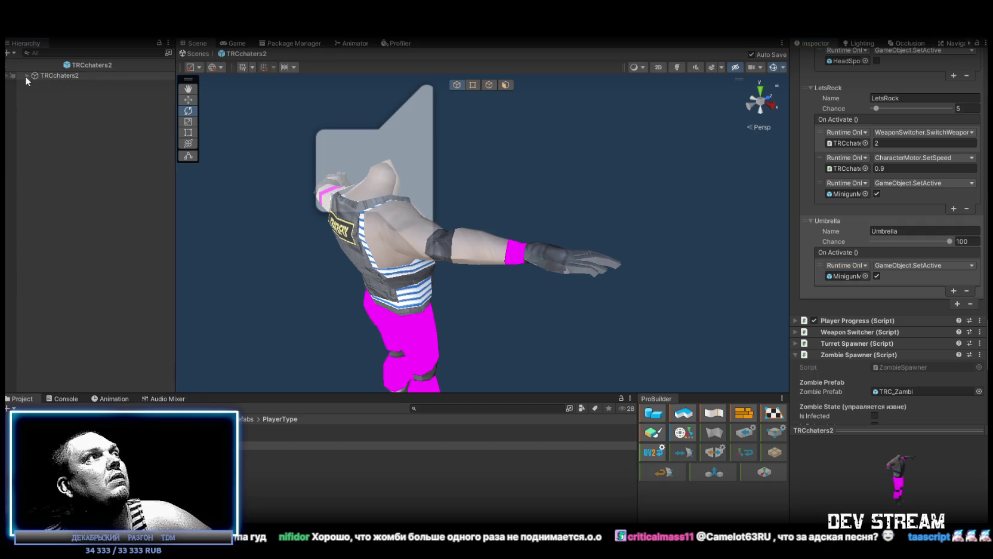
left_click(26, 75)
left_click(26, 75)
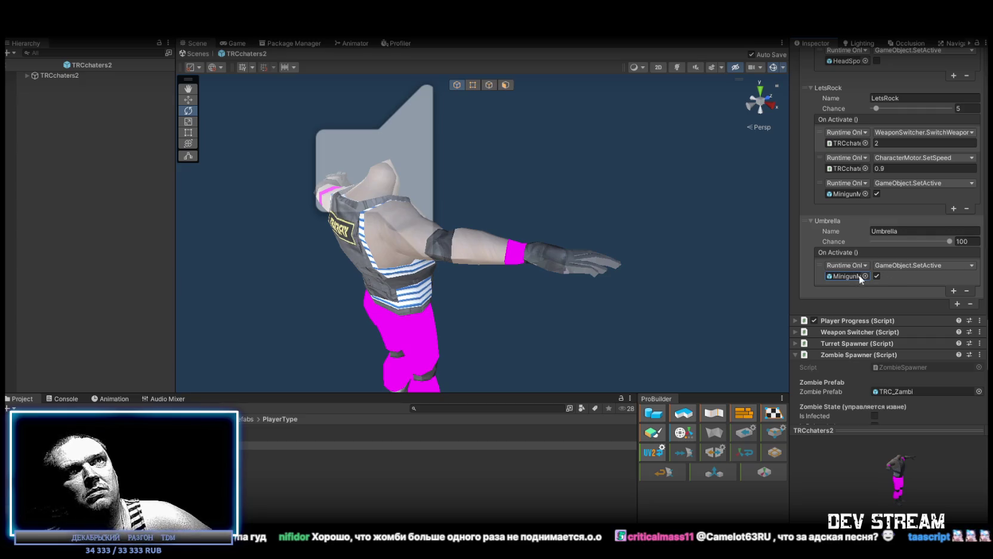
left_click(27, 75)
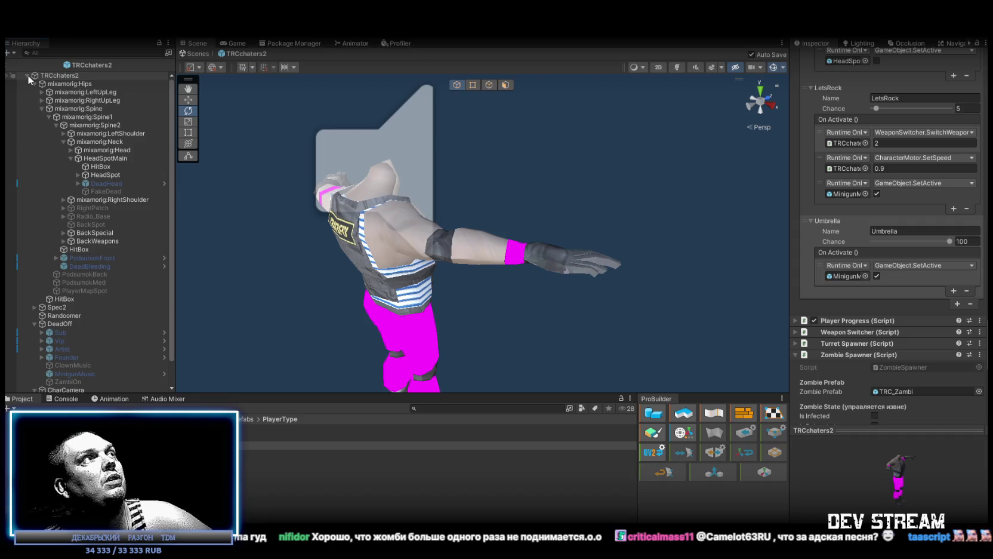
scroll(883, 325, "down", 3)
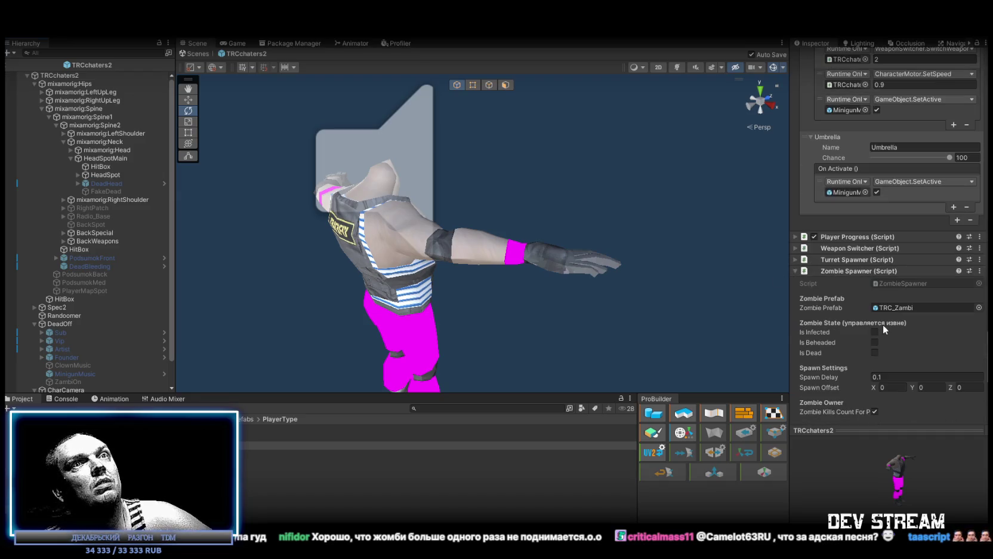
left_click(866, 192)
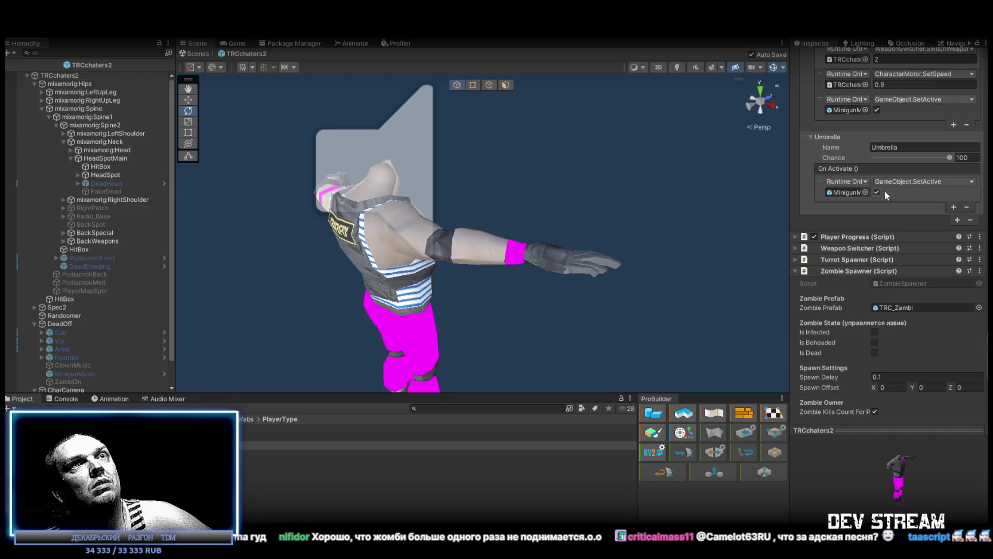
Step: Replace the Umbrella buff's SetActive action with a fresh empty On Activate entry
left_click(965, 207)
left_click(954, 206)
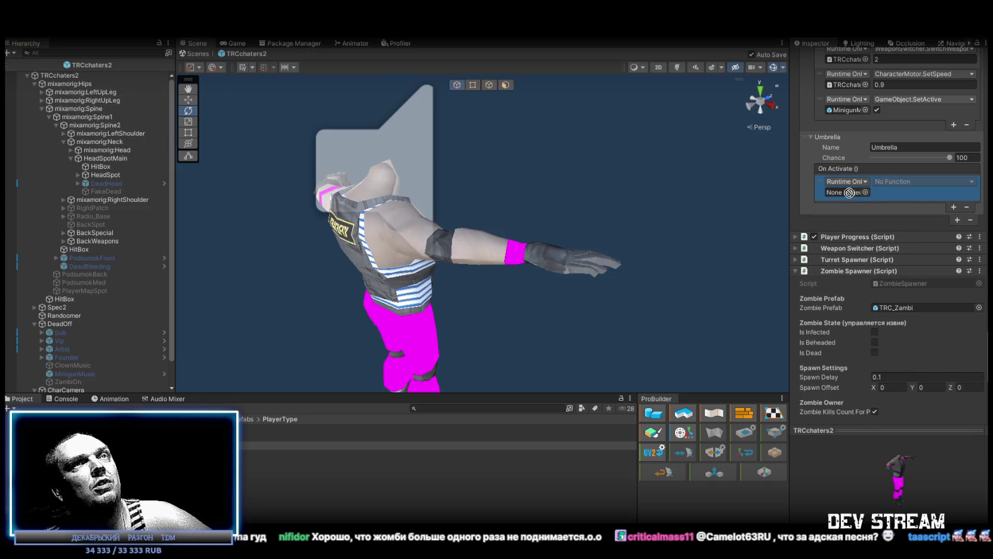
mouse_move(86, 84)
left_mouse_down()
mouse_move(877, 190)
mouse_move(846, 192)
left_mouse_up()
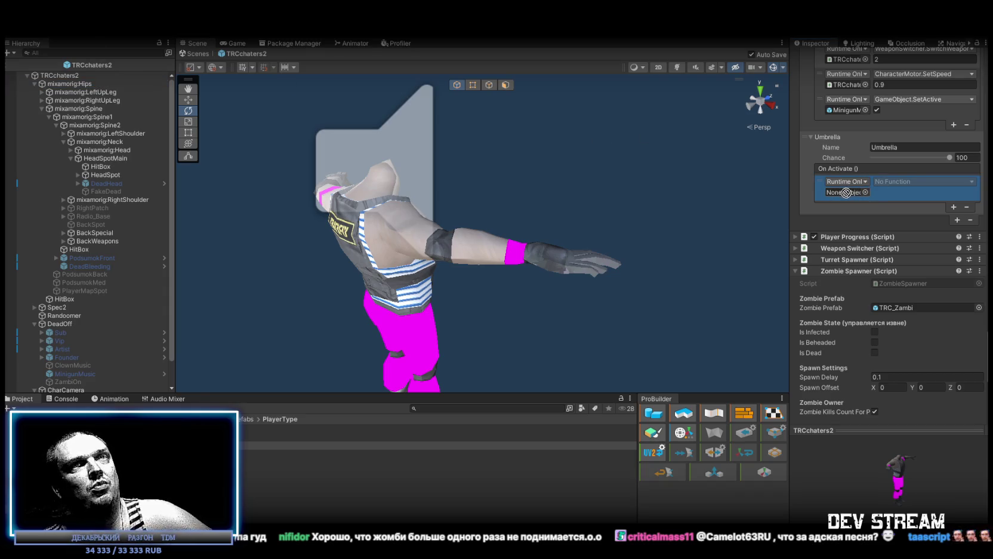
scroll(852, 323, "down", 3)
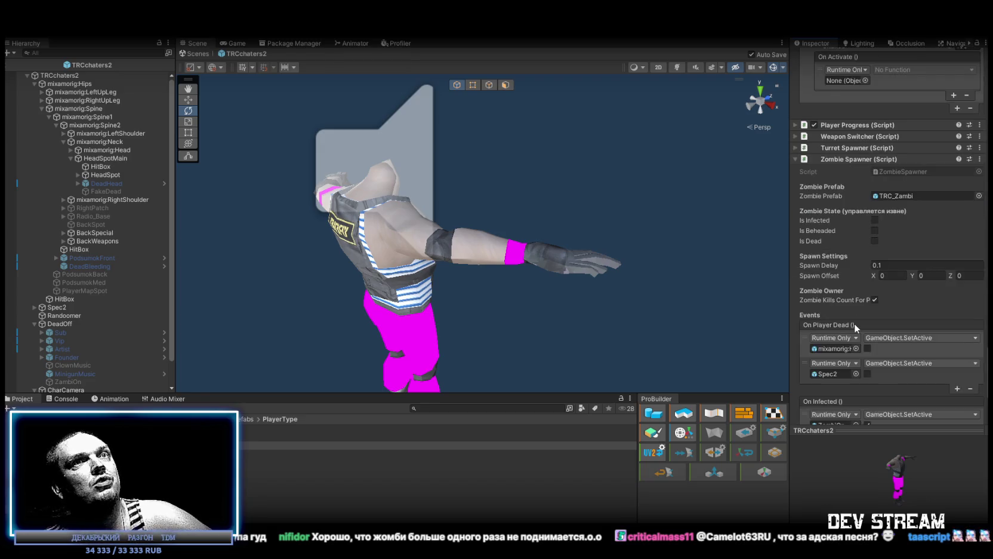
scroll(854, 322, "up", 4)
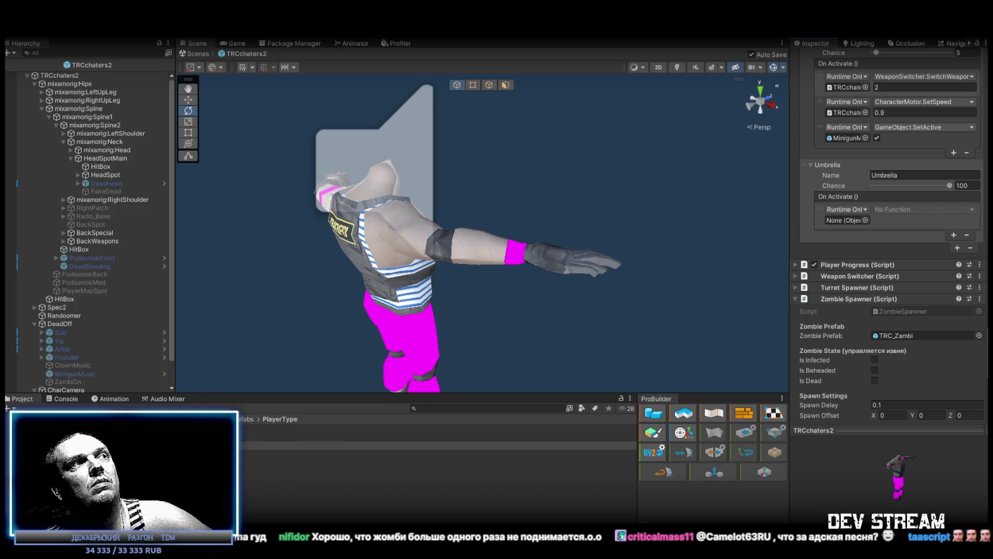
key("ctrl+z")
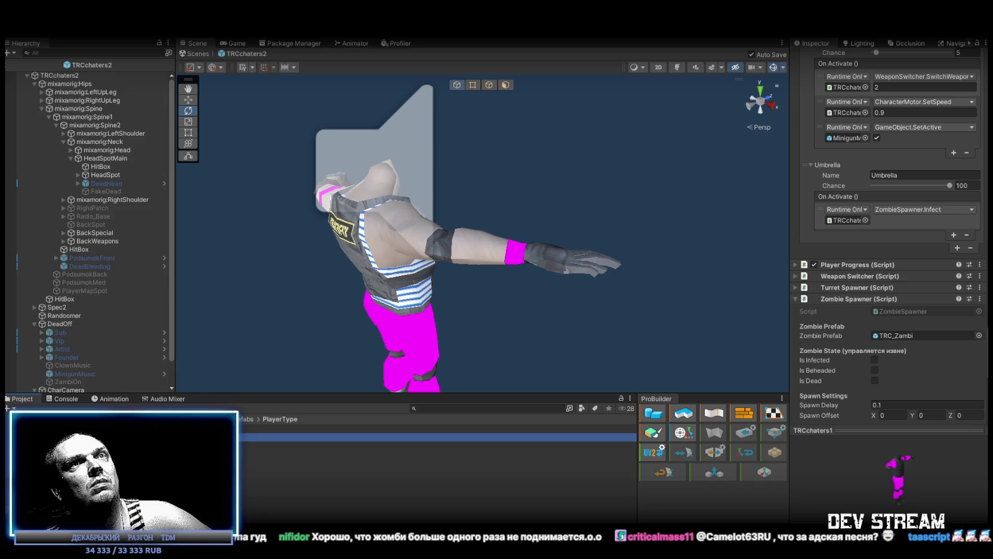
left_click(850, 221)
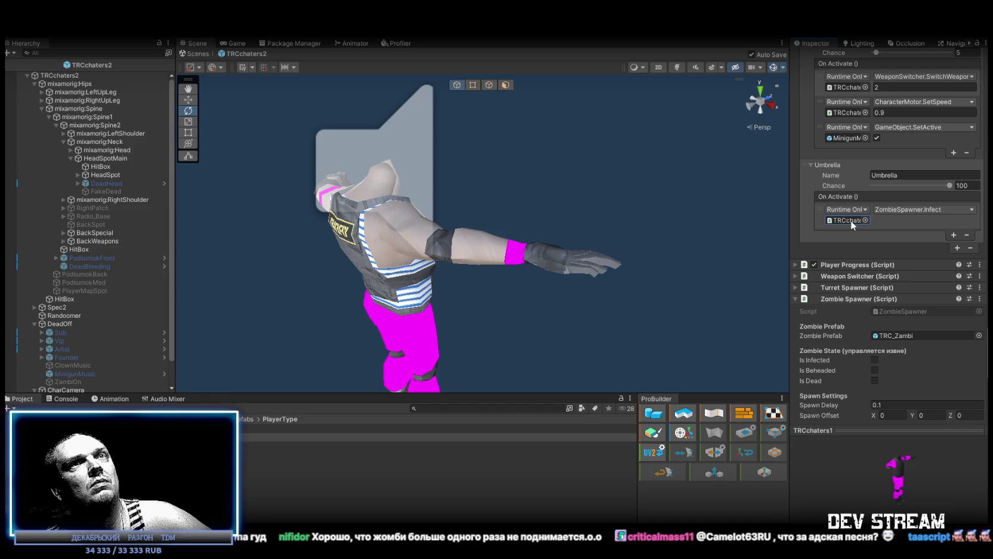
left_click(430, 445)
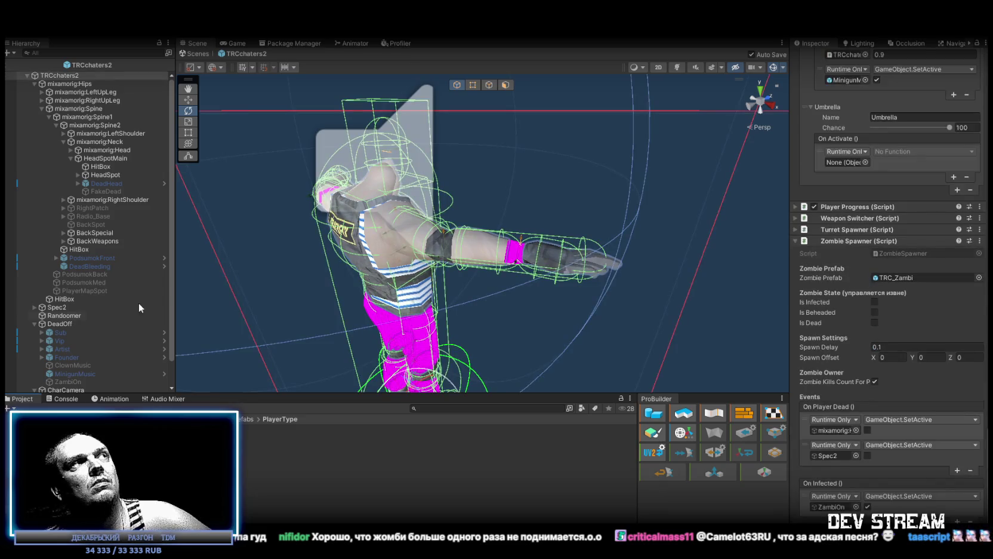
scroll(859, 297, "down", 3)
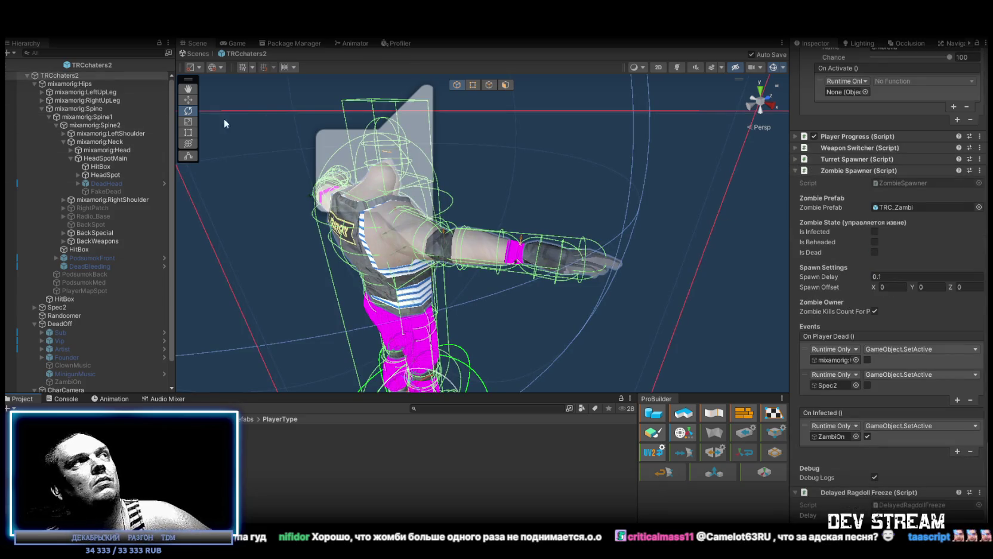
scroll(866, 281, "up", 6)
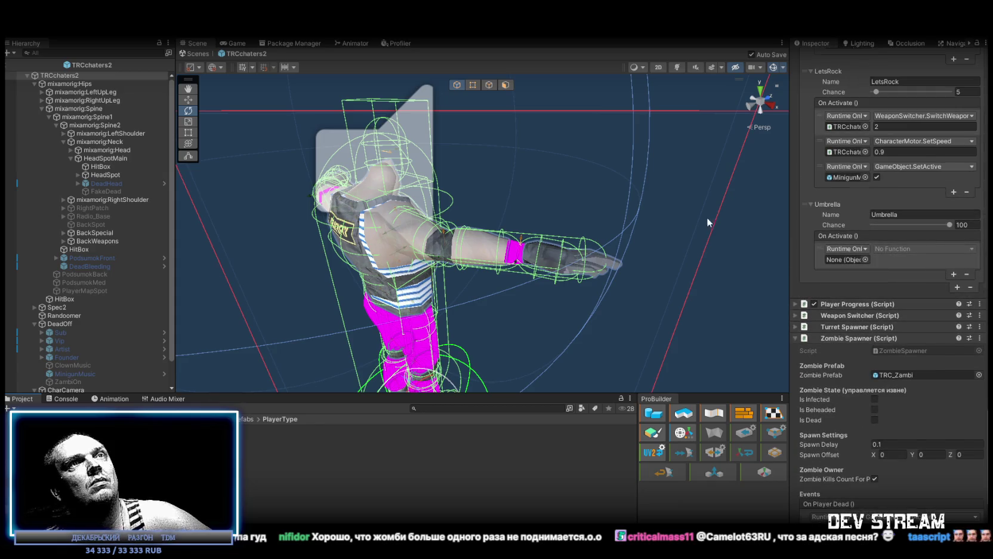
Step: Target the TRCchaters2 character and call ZombieSpawner.Infect from the new entry
mouse_move(60, 83)
left_mouse_down()
mouse_move(743, 219)
mouse_move(843, 262)
left_mouse_up()
left_click(894, 249)
mouse_move(903, 244)
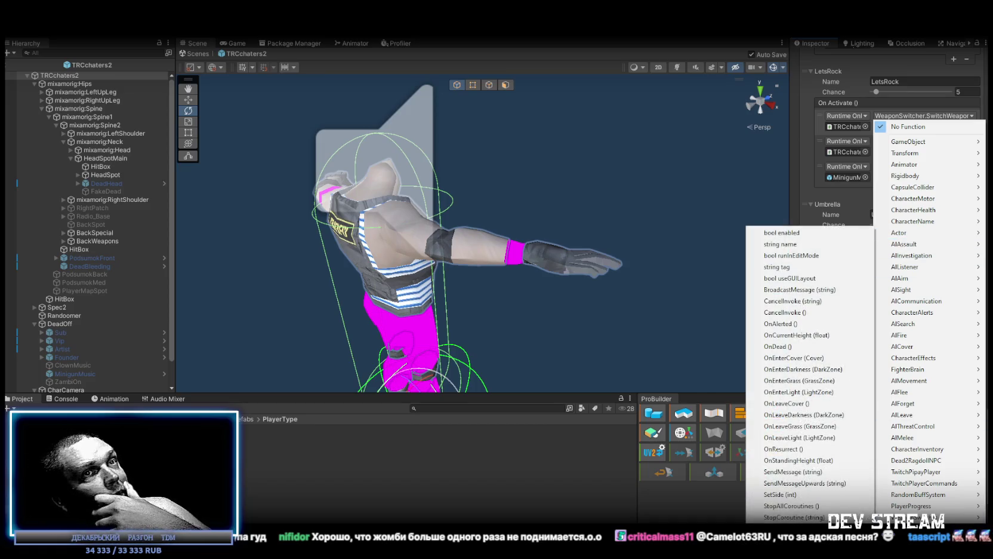
mouse_move(905, 358)
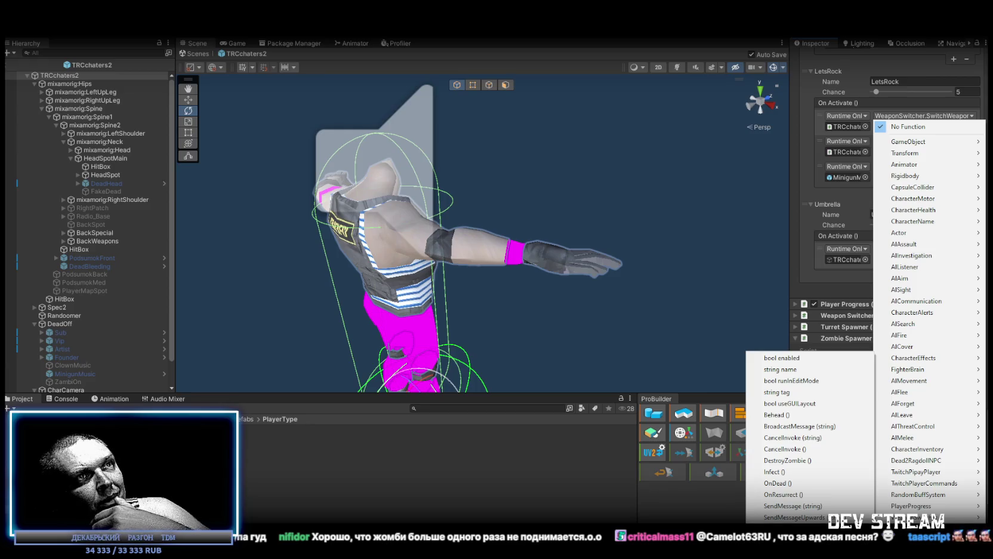
left_click(774, 472)
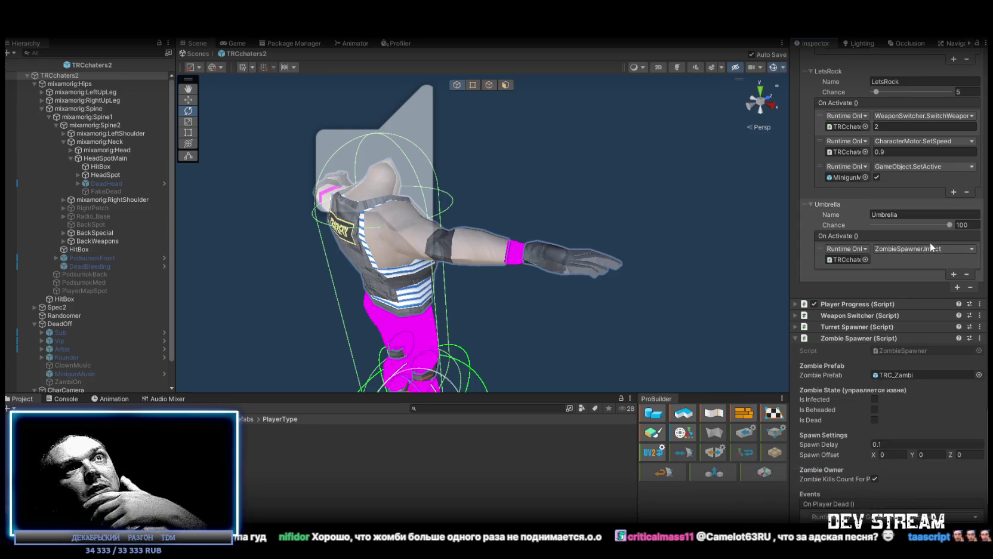
scroll(894, 359, "down", 5)
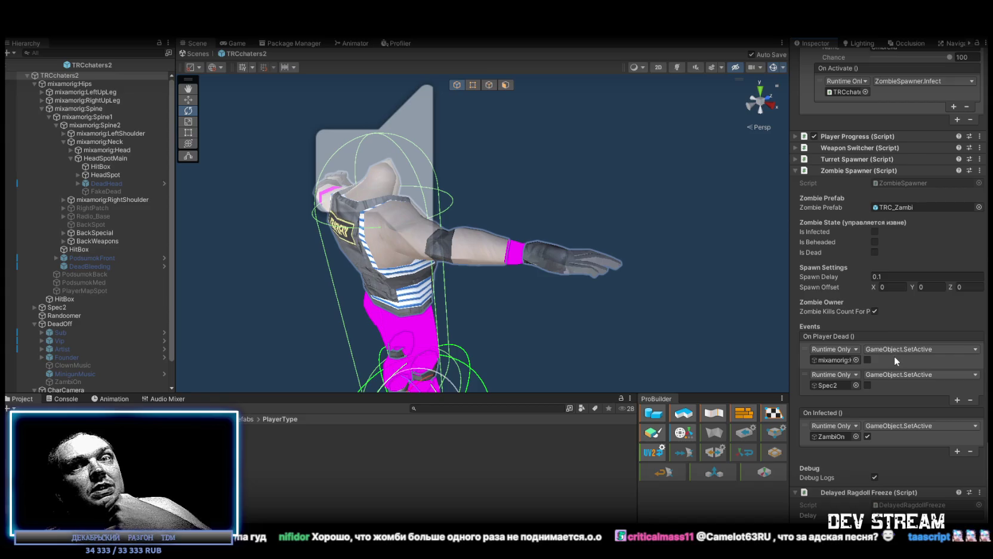
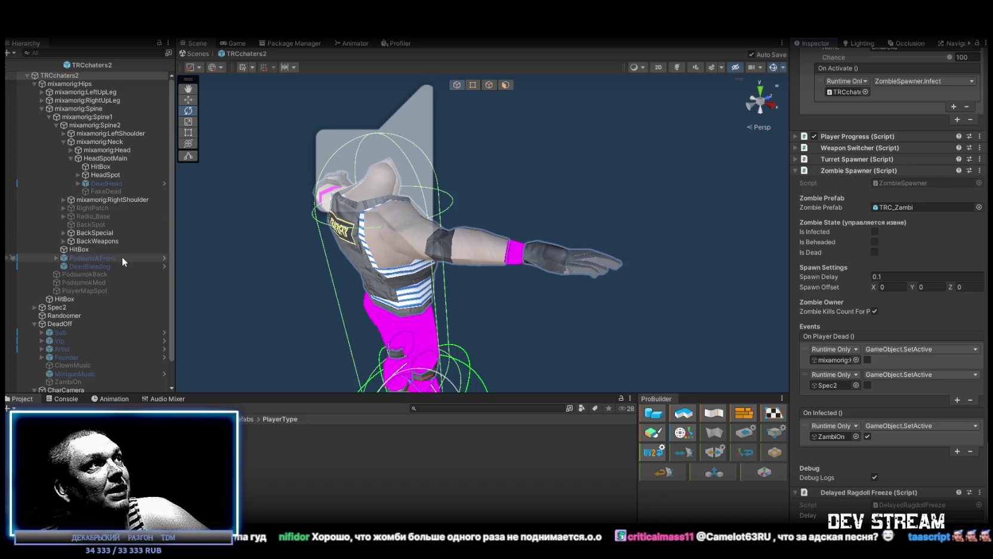
Step: Open the TRC_Zambi prefab and select its FakeDead object
left_click(272, 428)
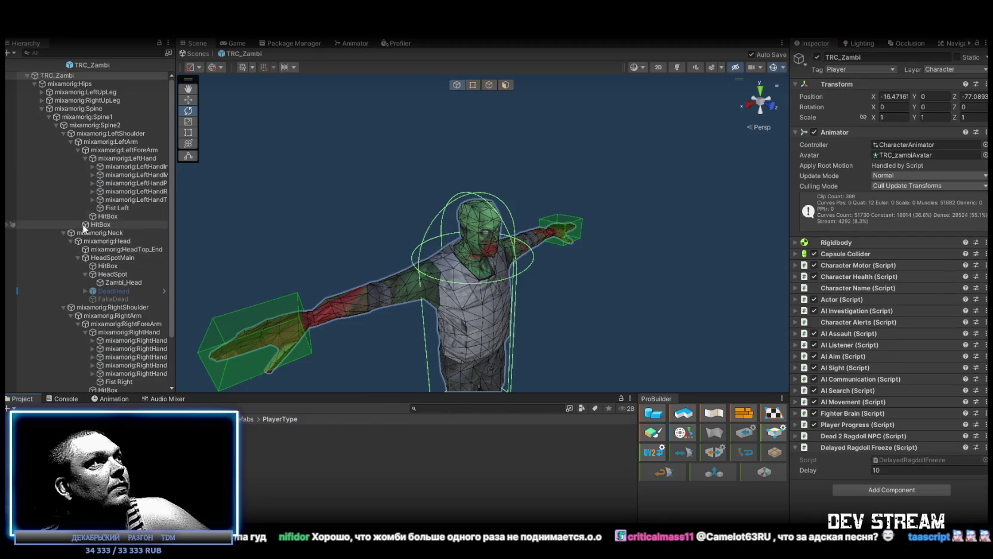
left_click(115, 282)
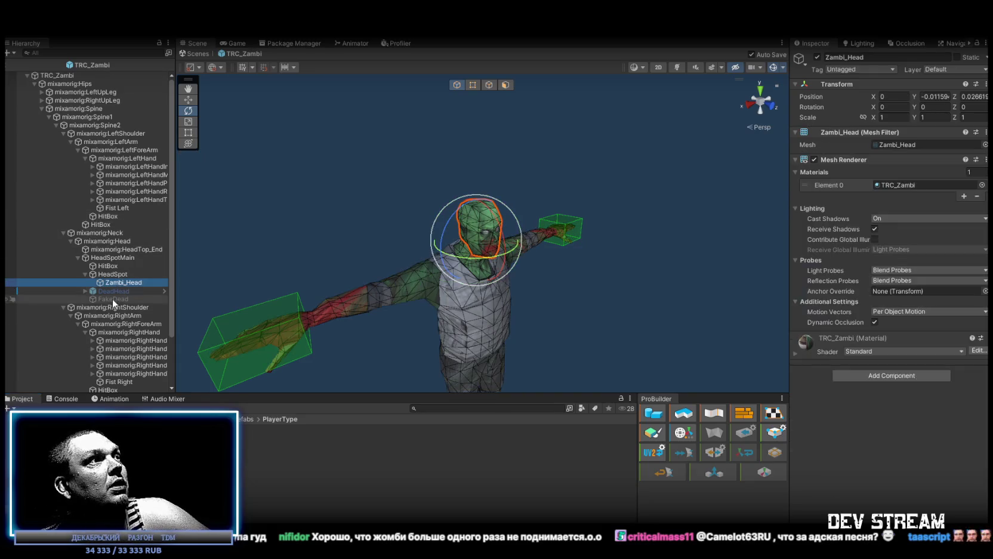
left_click(112, 298)
Step: Try -100 for Heal Buff TDM's Heal Per Second, then revert it to -99
left_click(872, 169)
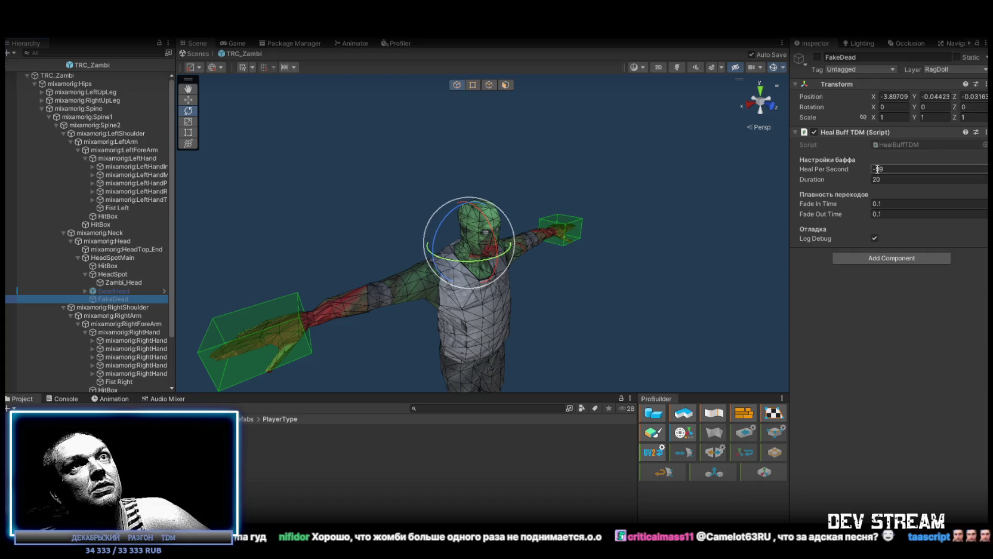
left_click(877, 169)
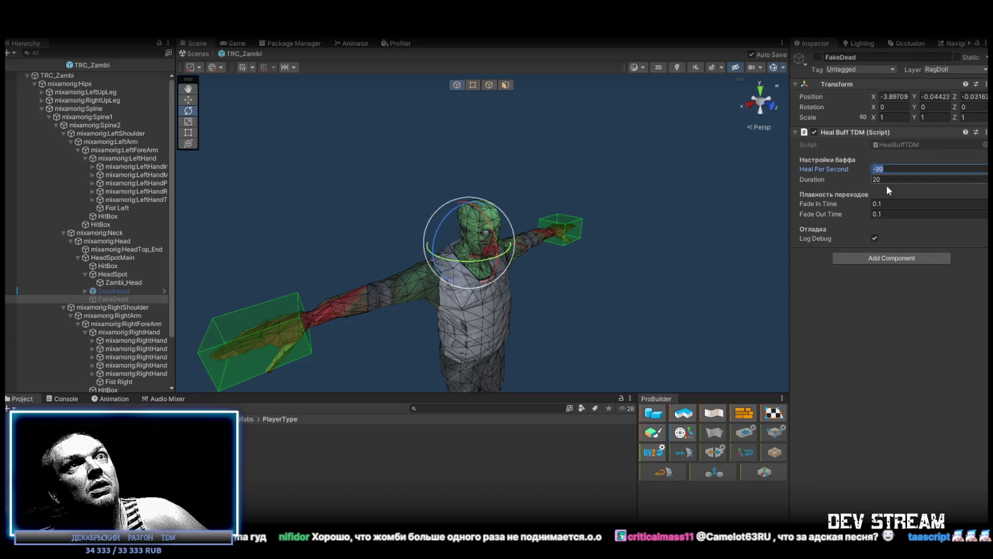
type("-100")
double_click(877, 169)
type("-100")
key("Escape")
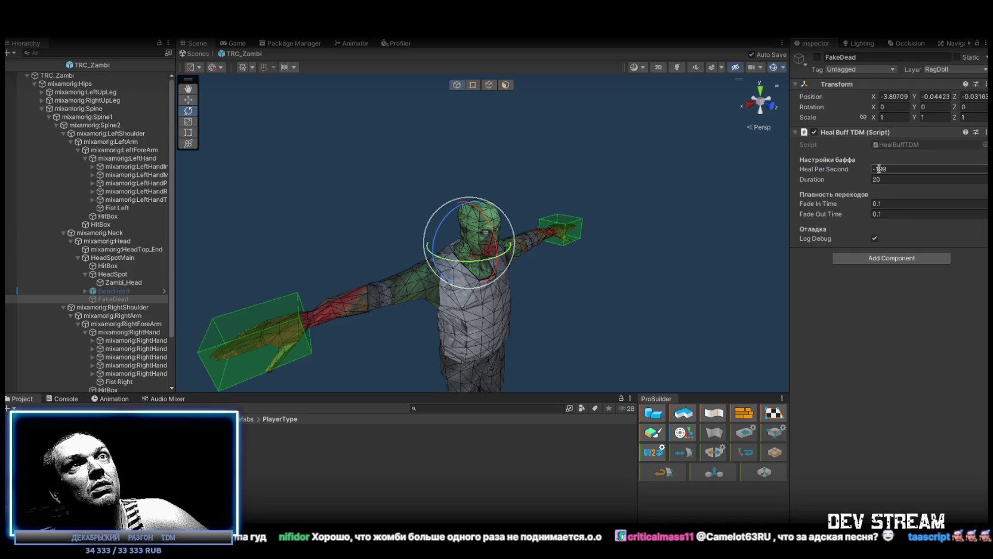
left_click(879, 169)
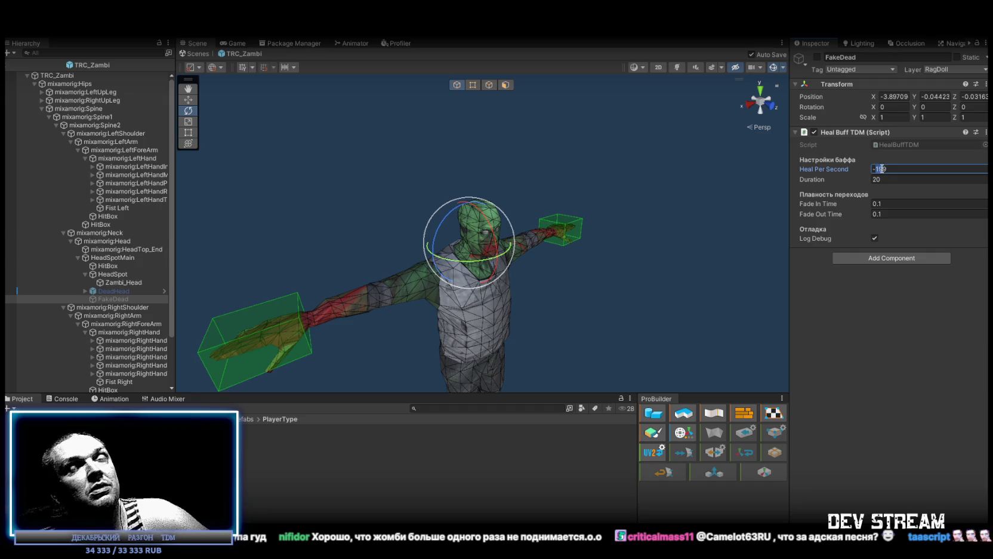
key("Escape")
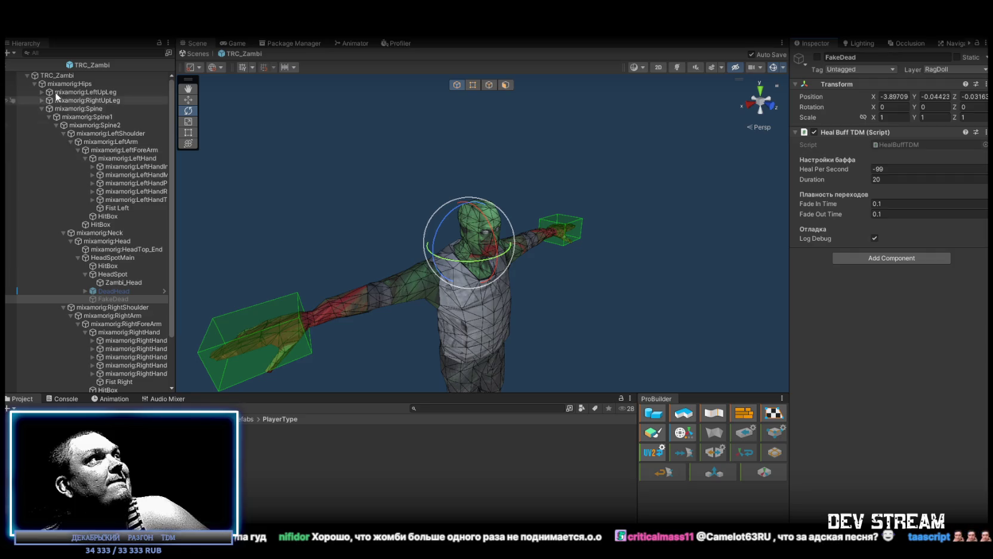
Step: Set the TRC_Zambi root's Position X and Z to 0 and frame it in the scene
left_click(60, 76)
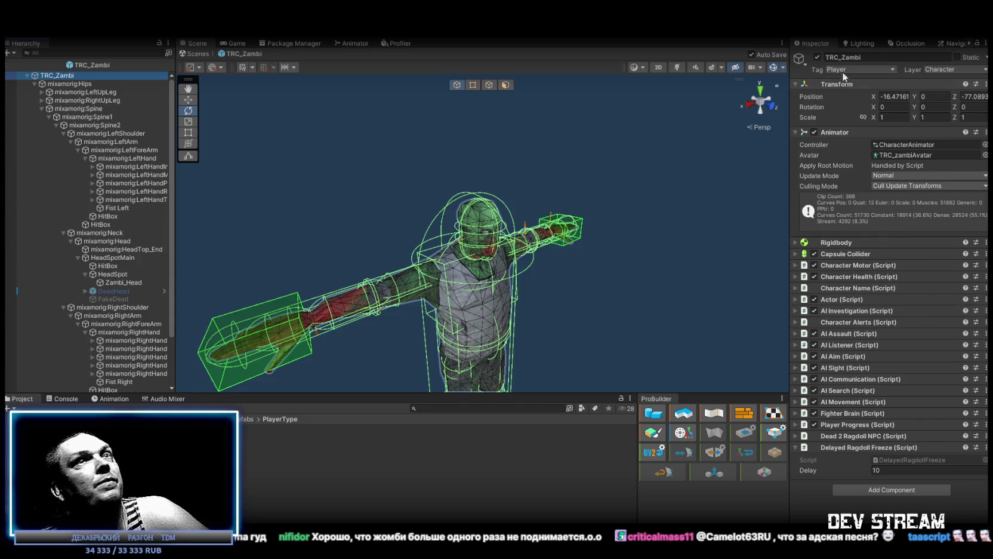
left_click(897, 96)
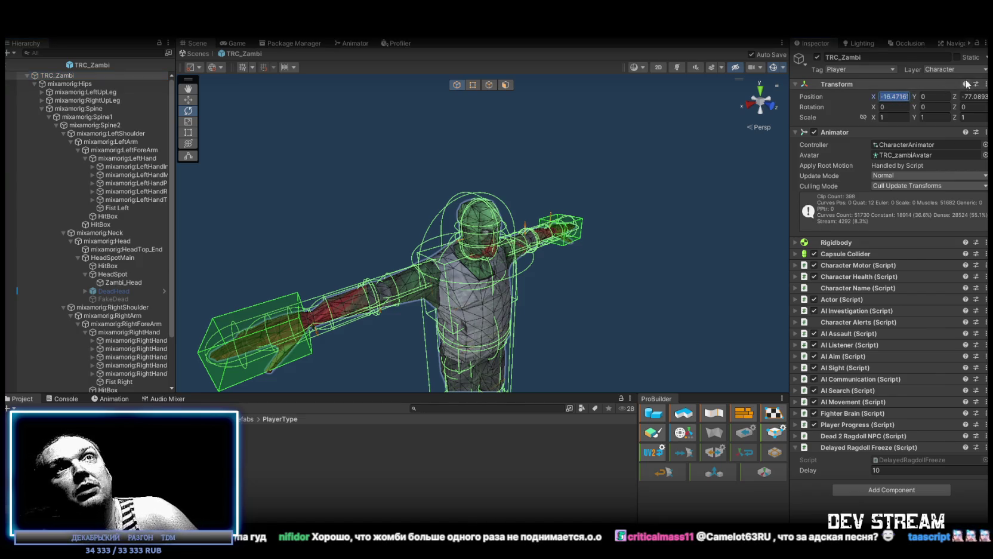
type("0")
left_click(979, 97)
type("0")
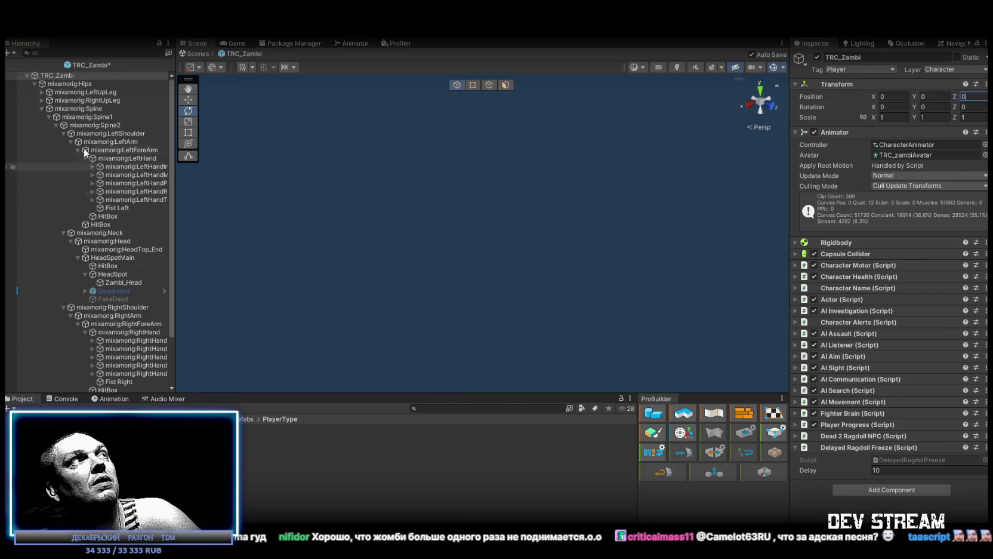
double_click(60, 76)
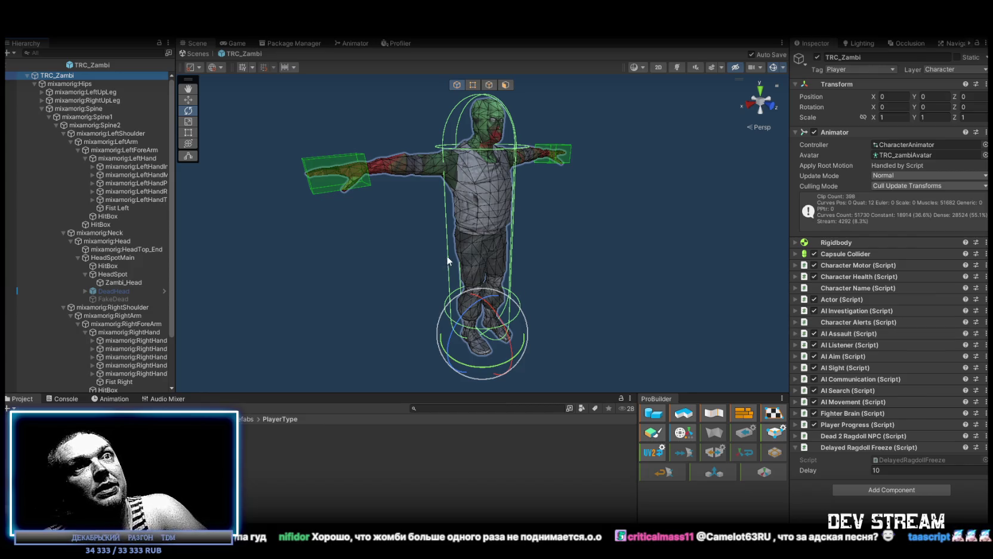
Step: Check the Dead 2 Ragdoll NPC settings, then select the TRChaters1 prefab asset
left_click(796, 436)
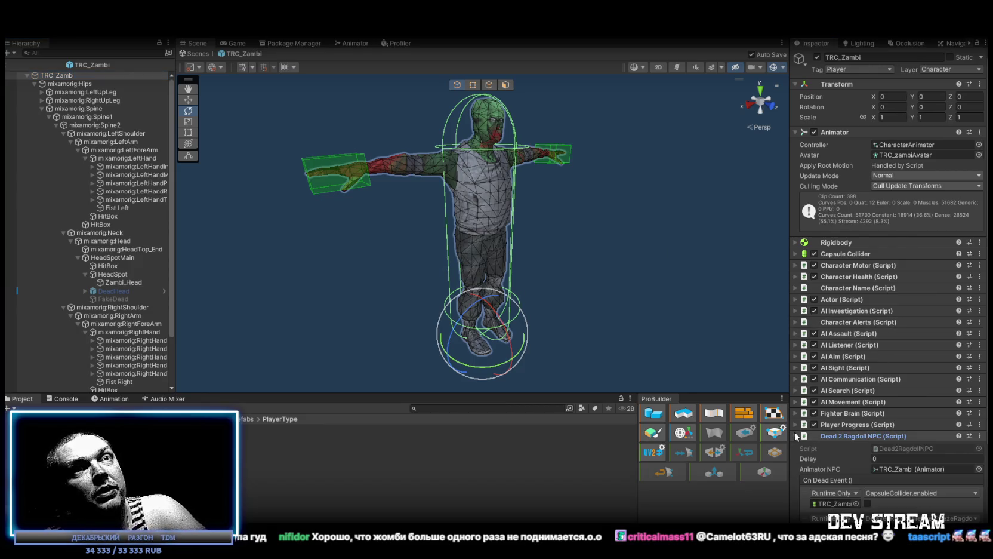
left_click(796, 436)
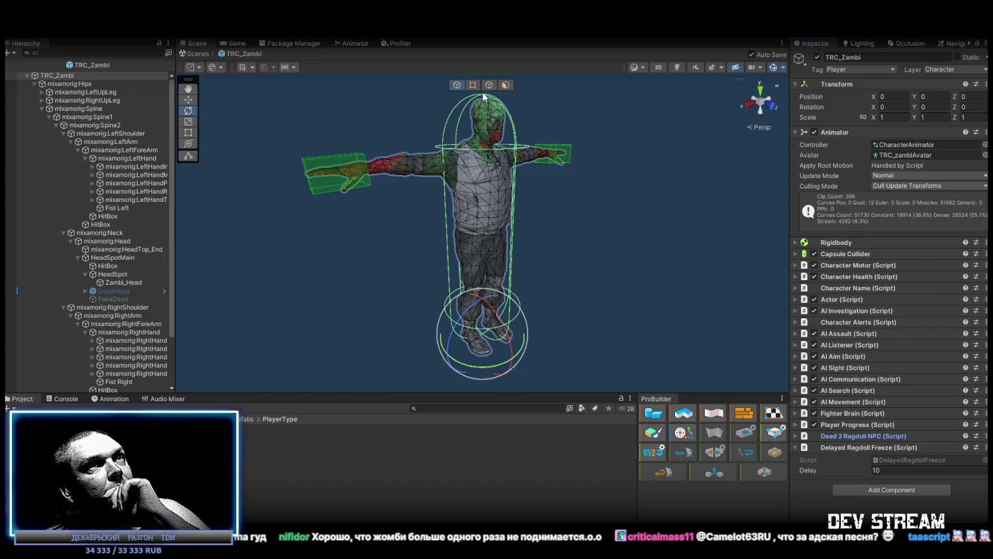
left_click(251, 438)
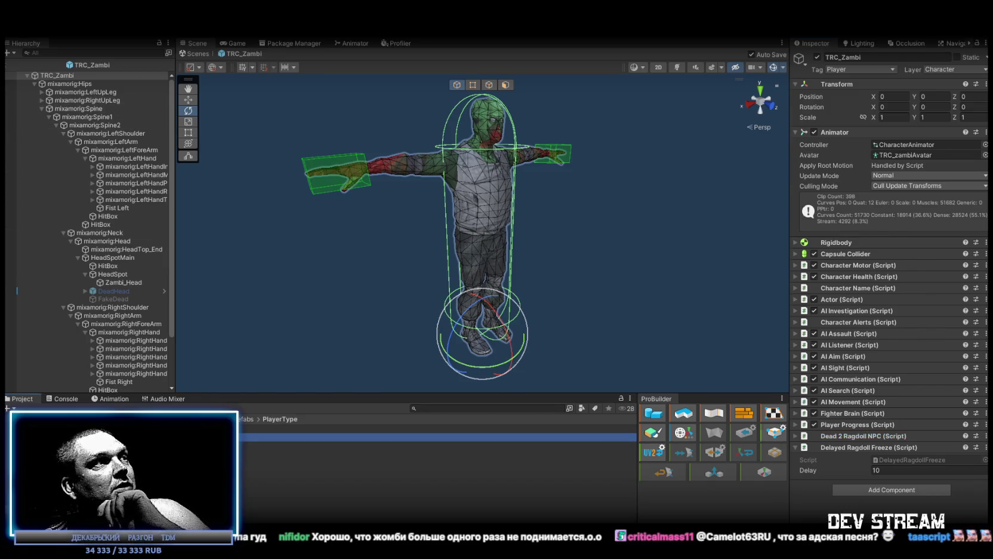
Step: Look at the TRChaters2 prefab, collapse the Hips bone subtree and select the TRC_Zambi root
key("Down")
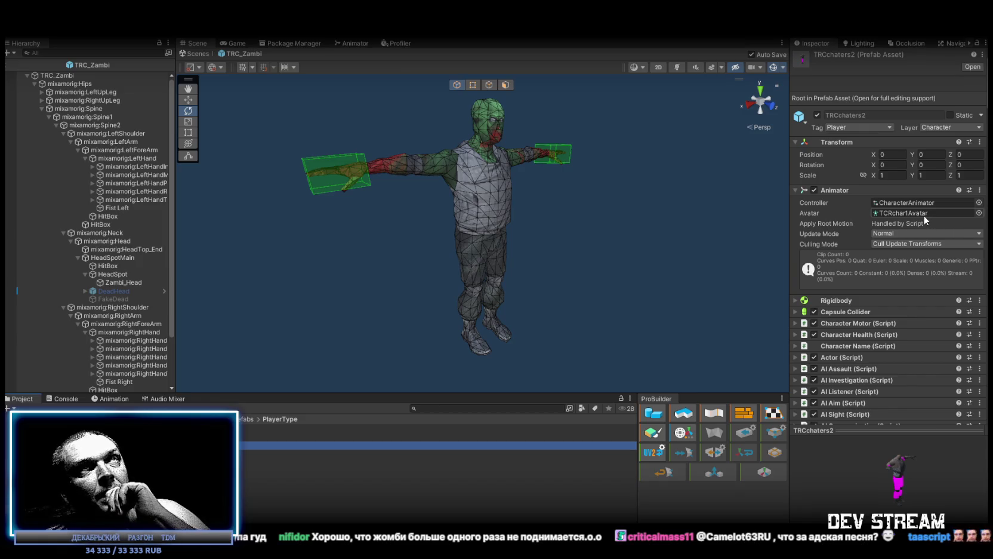
scroll(922, 216, "down", 2)
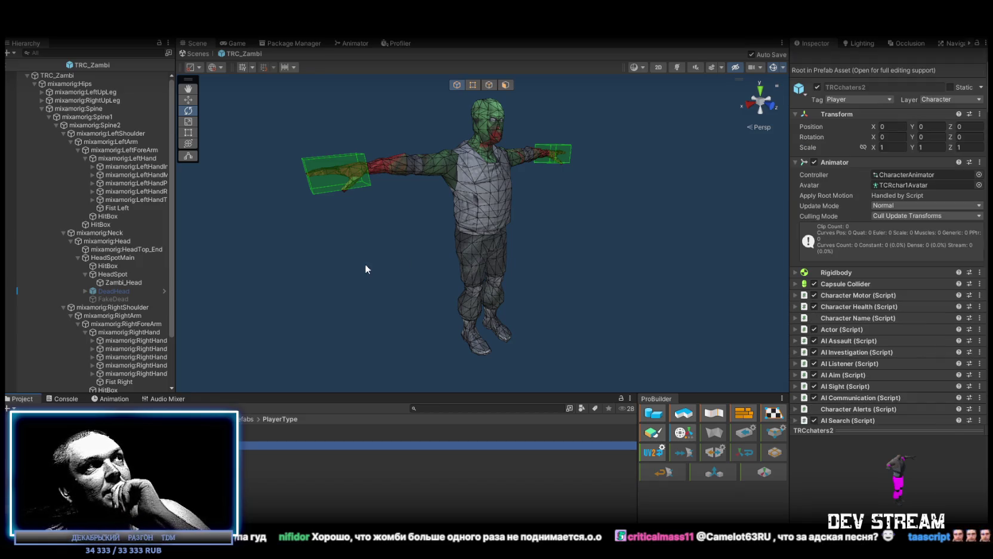
left_click(27, 75)
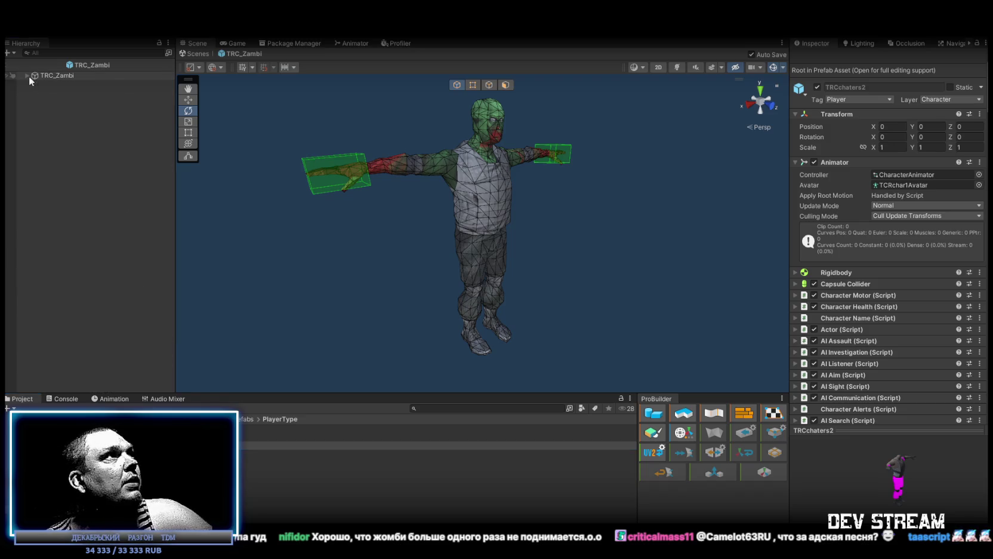
left_click(28, 75)
left_click(34, 83)
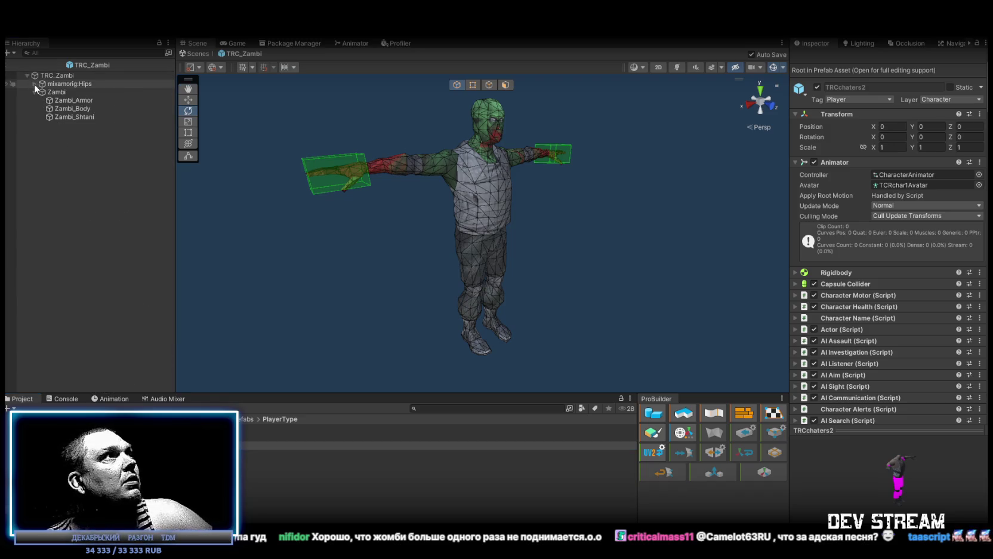
left_click(55, 76)
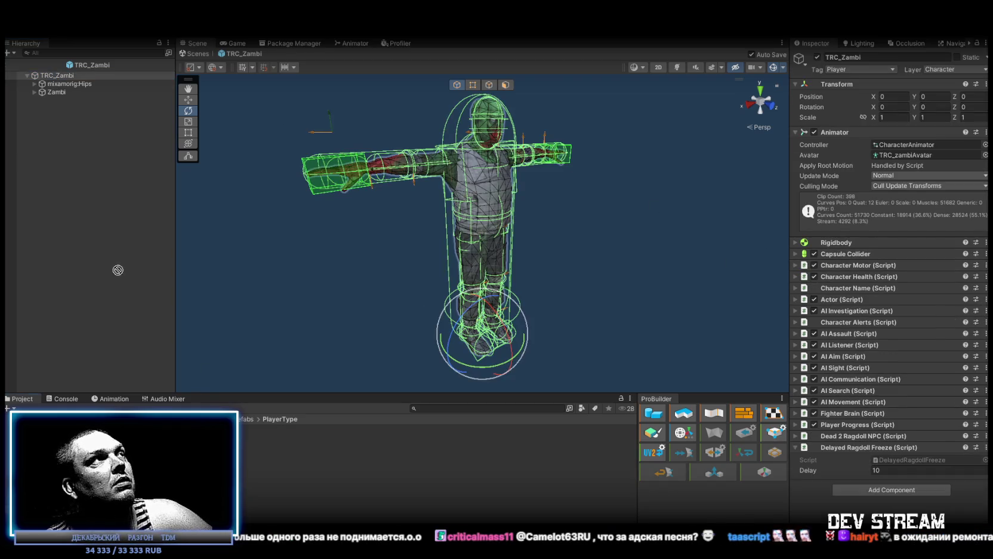
Step: Place a TRChaters1 copy under TRC_Zambi and duplicate its DeadOff ZambiOn sprite onto the TRC_Zambi root
left_click_drag(64, 90, 60, 116)
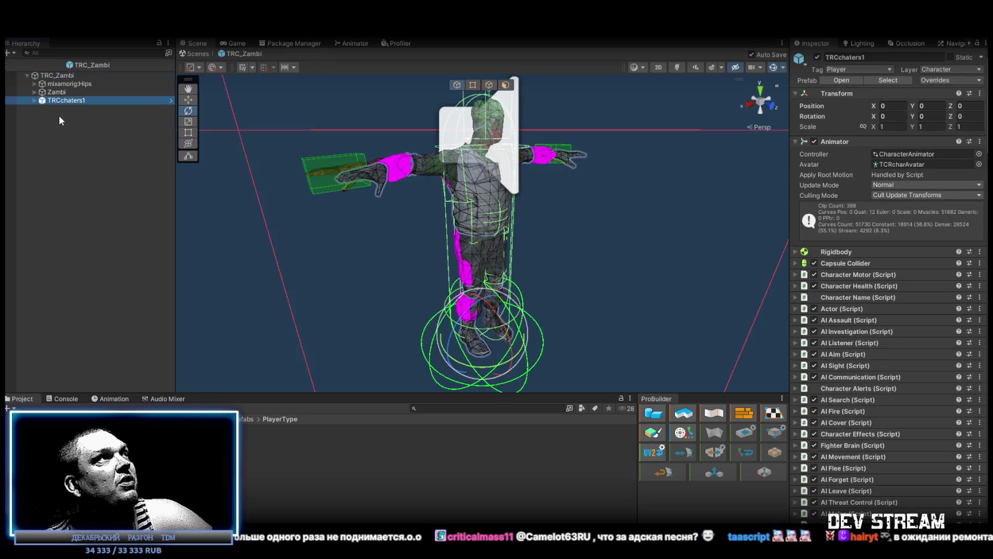
left_click(34, 100)
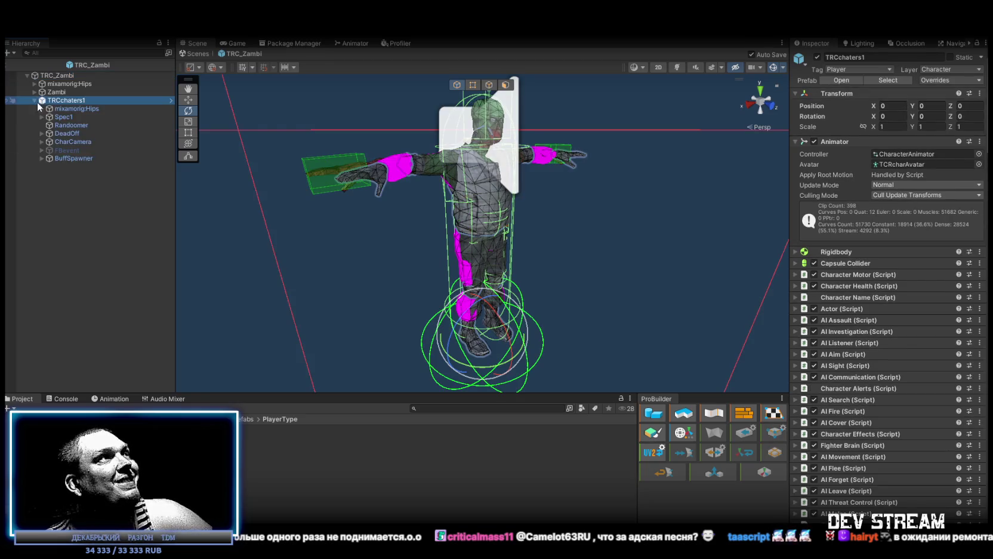
left_click(41, 133)
left_click(84, 192)
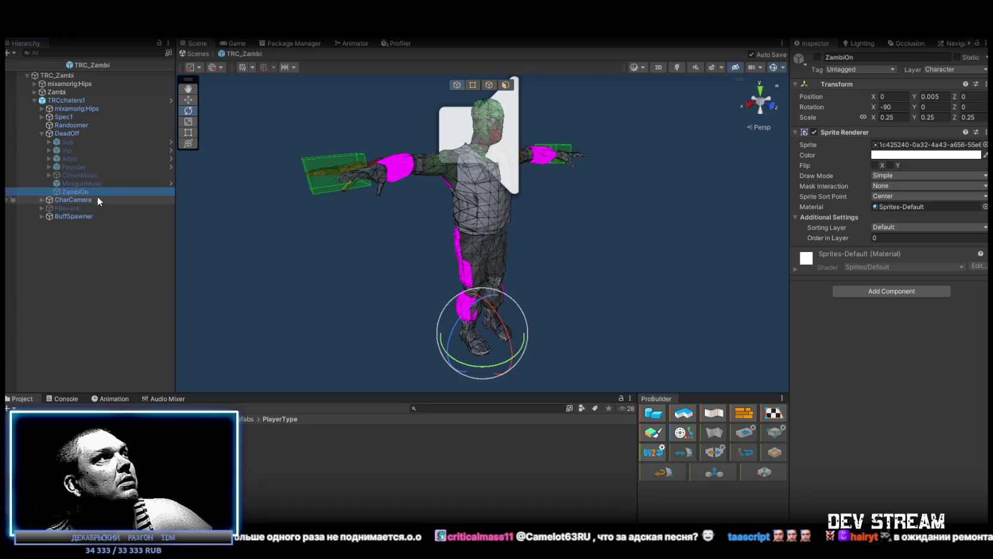
key("ctrl+d")
left_click_drag(82, 198, 66, 75)
Step: Delete the temporary TRChaters1 copy, rename the duplicate to ZambiOn and enable it
left_click(67, 101)
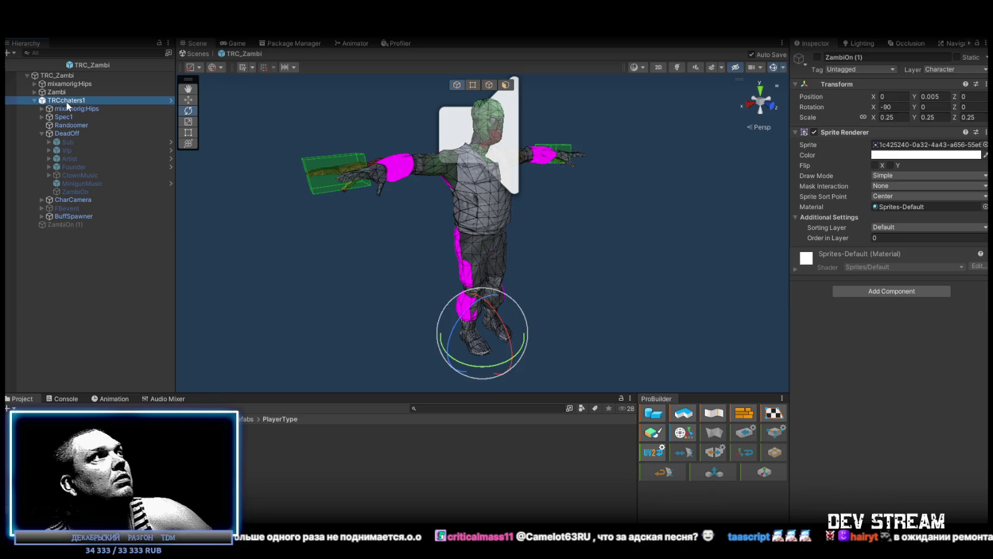
key("Delete")
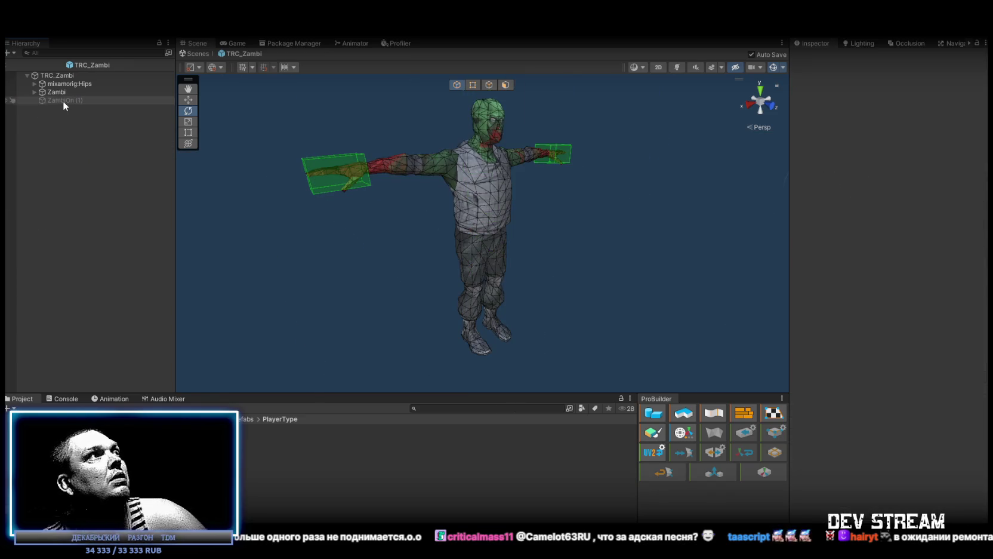
left_click(62, 100)
left_click(79, 102)
left_click(98, 99)
key("BackSpace")
key("BackSpace")
key("BackSpace")
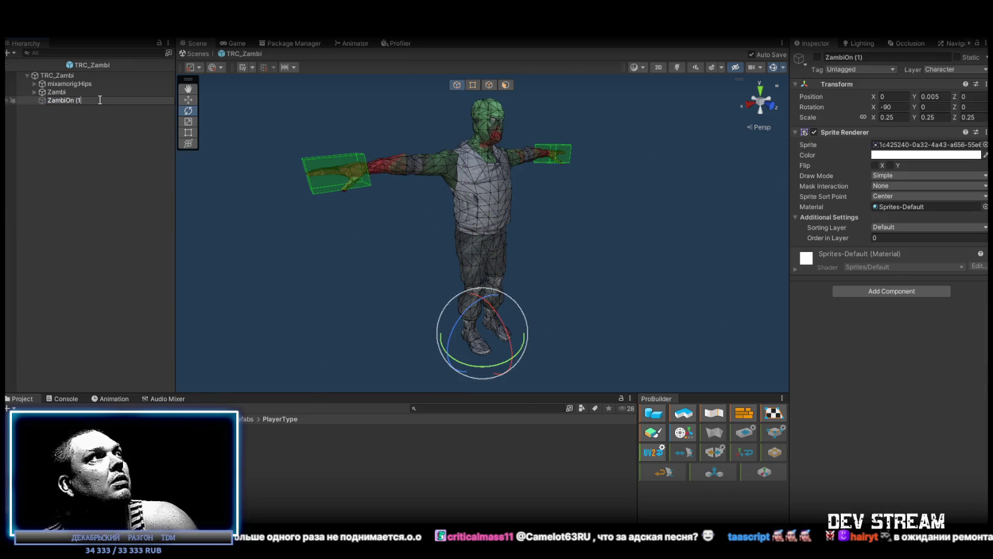
left_click(816, 57)
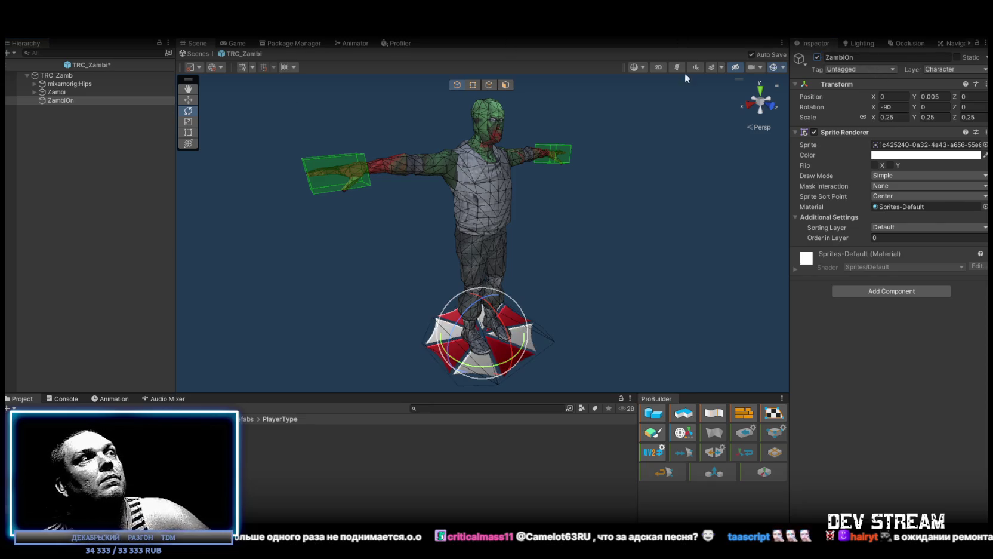
left_click(70, 78)
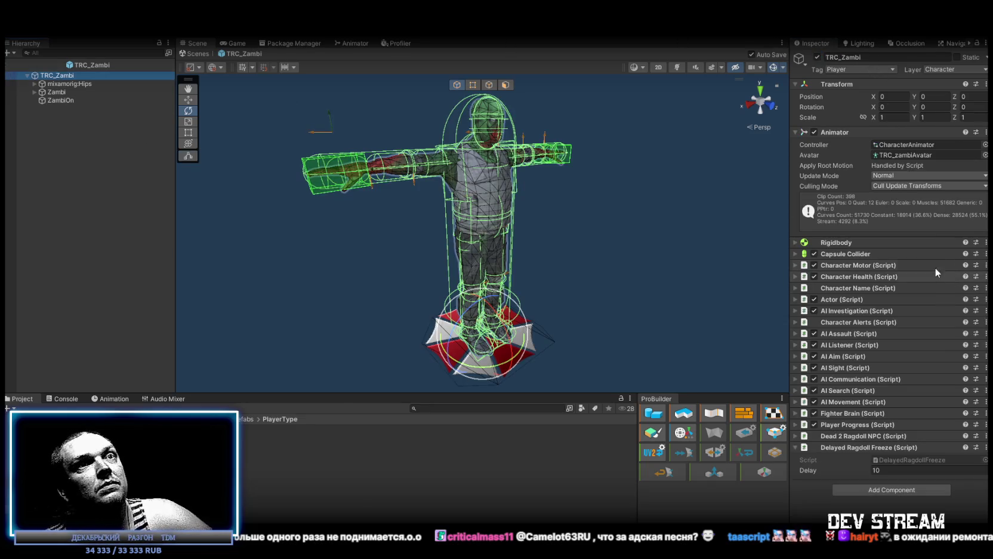
left_click(798, 437)
Step: Add an On Dead Event listener on ZambiOn that calls GameObject.SetActive
scroll(872, 418, "down", 5)
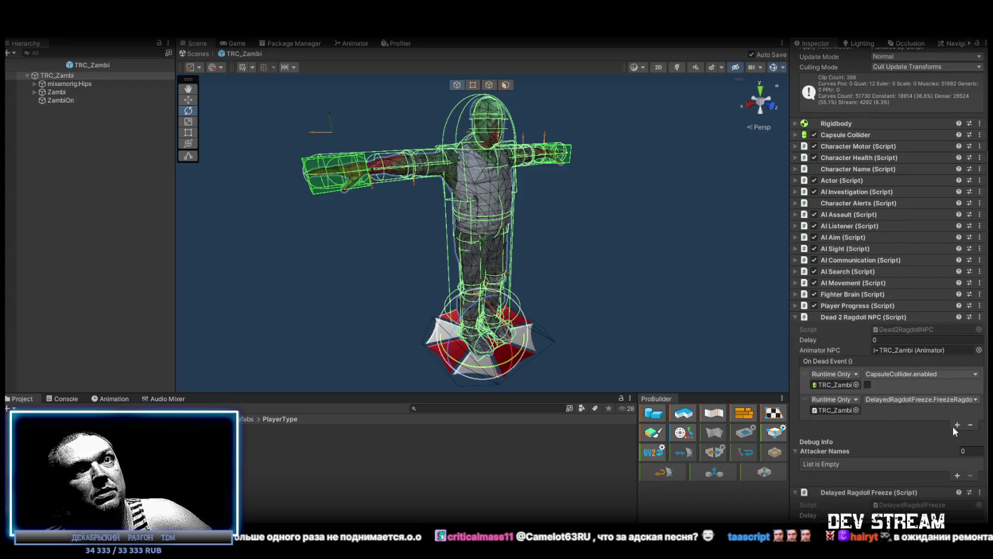
left_click(957, 424)
left_click_drag(54, 100, 835, 435)
left_click(884, 425)
mouse_move(891, 454)
left_click(776, 508)
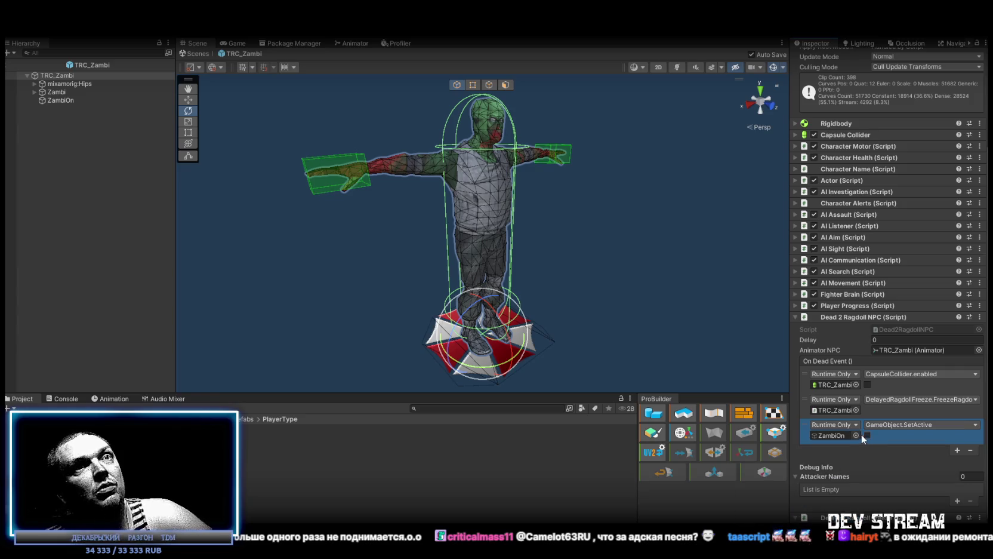
mouse_move(537, 262)
left_mouse_down()
mouse_move(516, 277)
mouse_move(593, 289)
left_mouse_up()
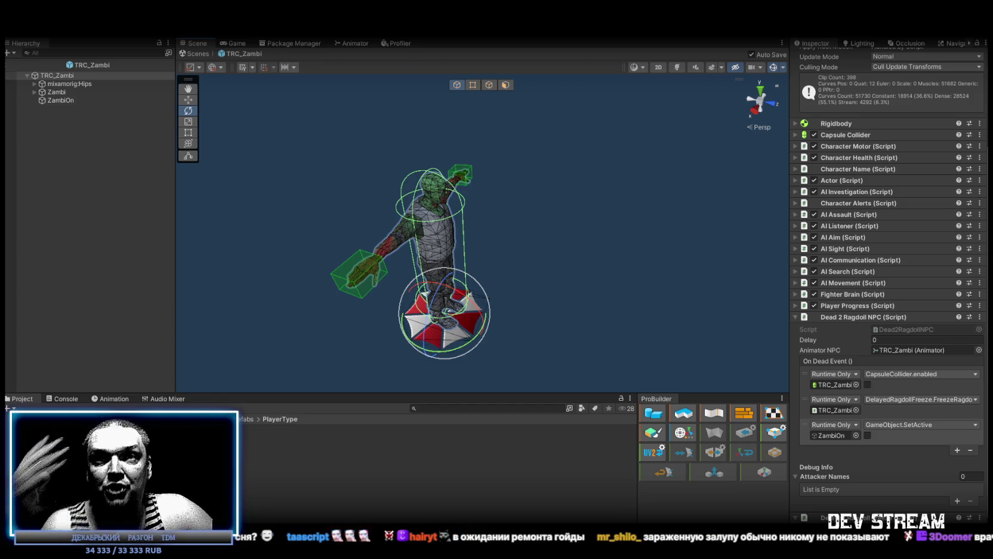
mouse_move(503, 305)
left_mouse_down()
mouse_move(502, 293)
mouse_move(311, 235)
mouse_move(396, 215)
mouse_move(251, 134)
left_mouse_up()
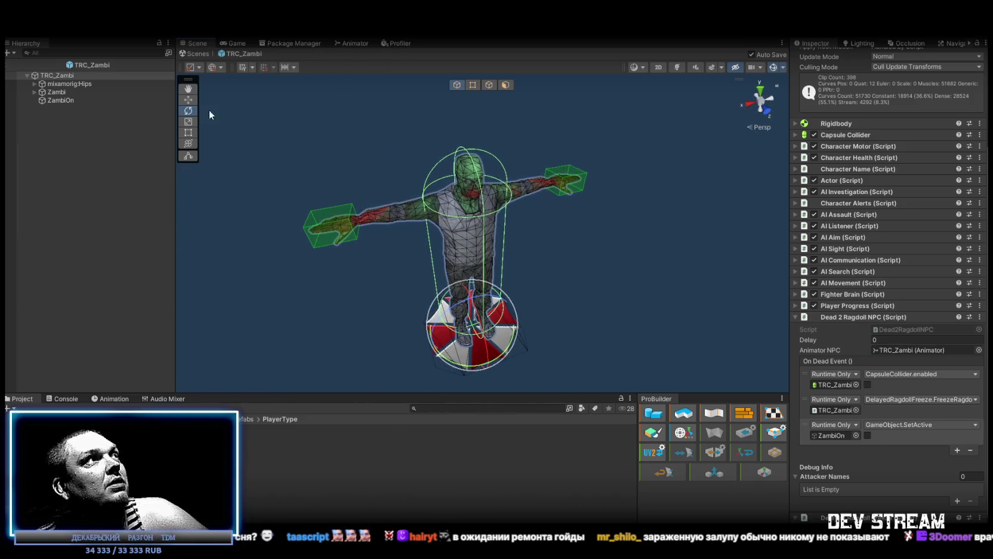
Step: Frame TRC_Zambi and review its AI Listener, Character Alerts, Actor (Side 666) and Character Name settings
left_click(53, 82)
left_click(60, 73)
double_click(59, 73)
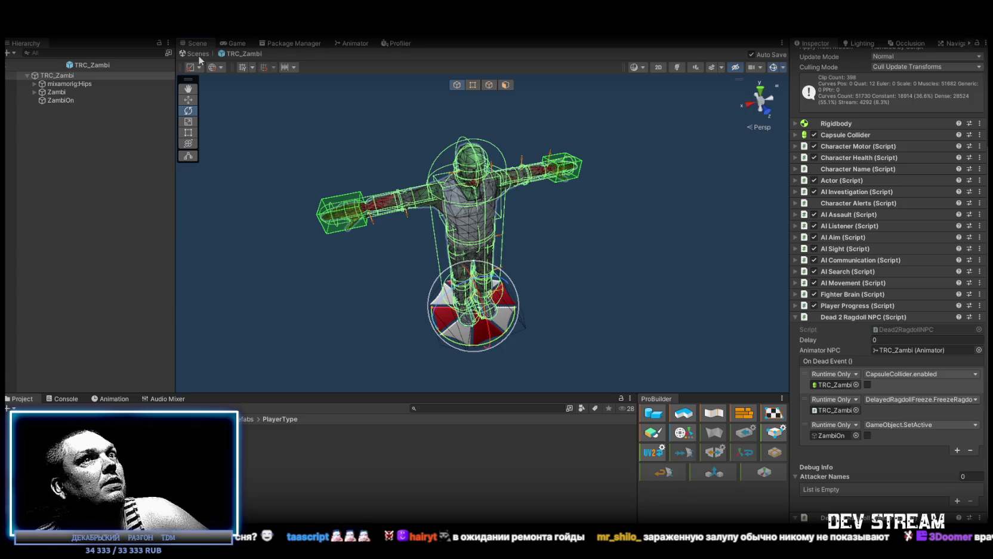
left_click(794, 317)
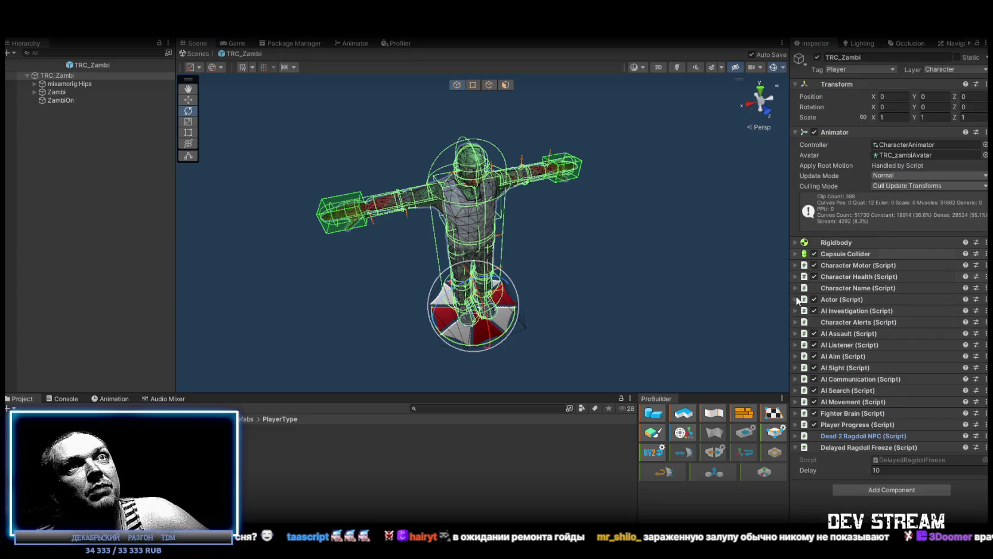
left_click(796, 344)
left_click(796, 344)
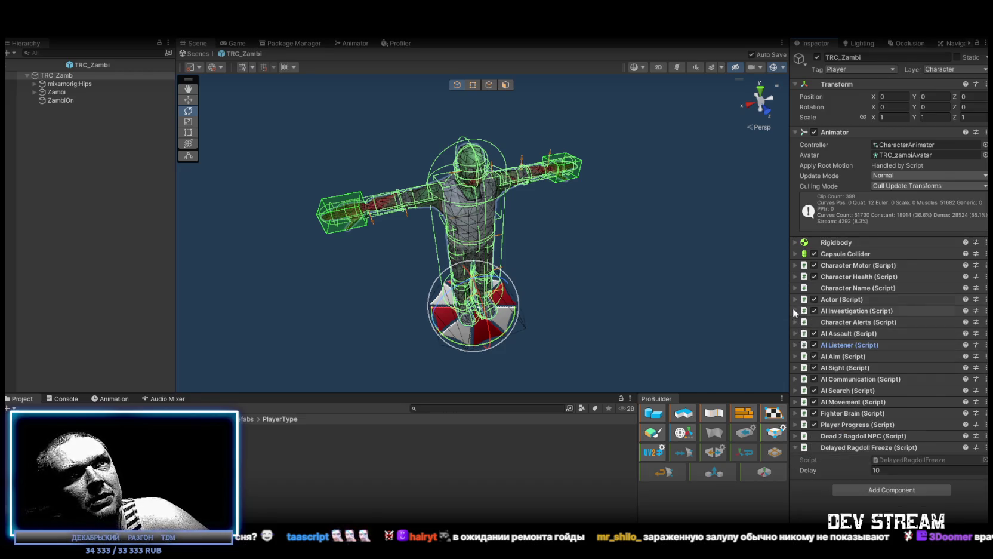
left_click(796, 322)
left_click(796, 322)
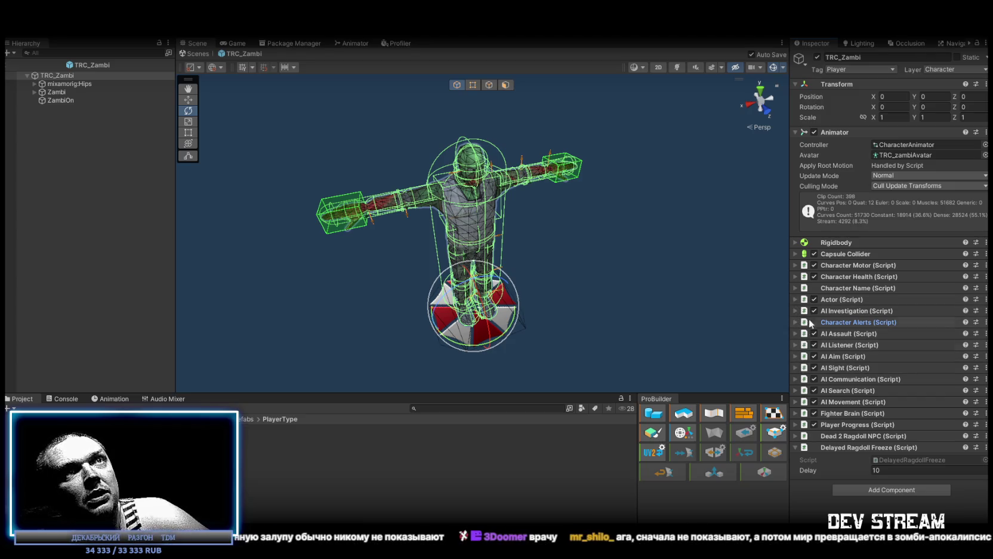
left_click(795, 299)
left_click(794, 300)
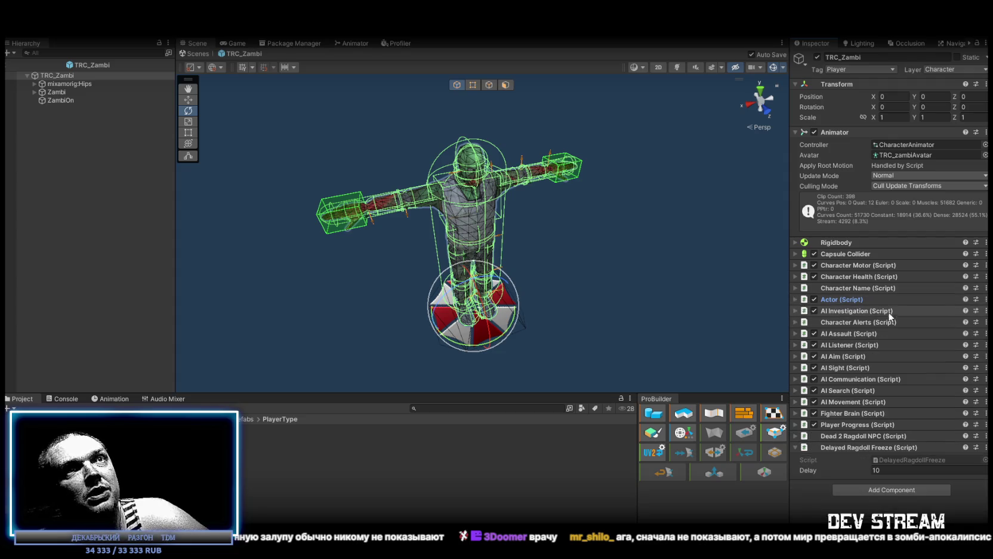
left_click(794, 288)
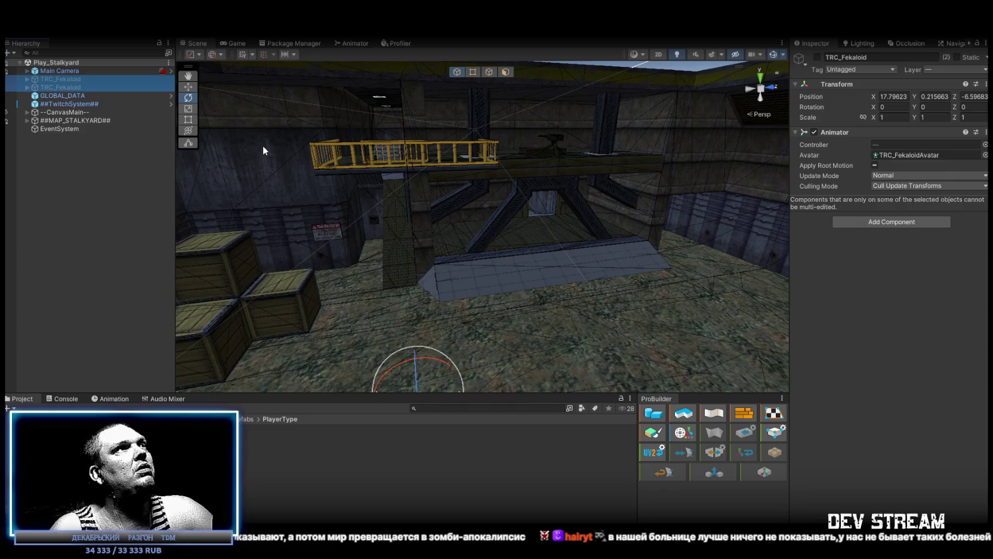
Step: Delete both TRC_Fekaloid characters from Play_Stalkyard and view the yard from a new angle
key("Delete")
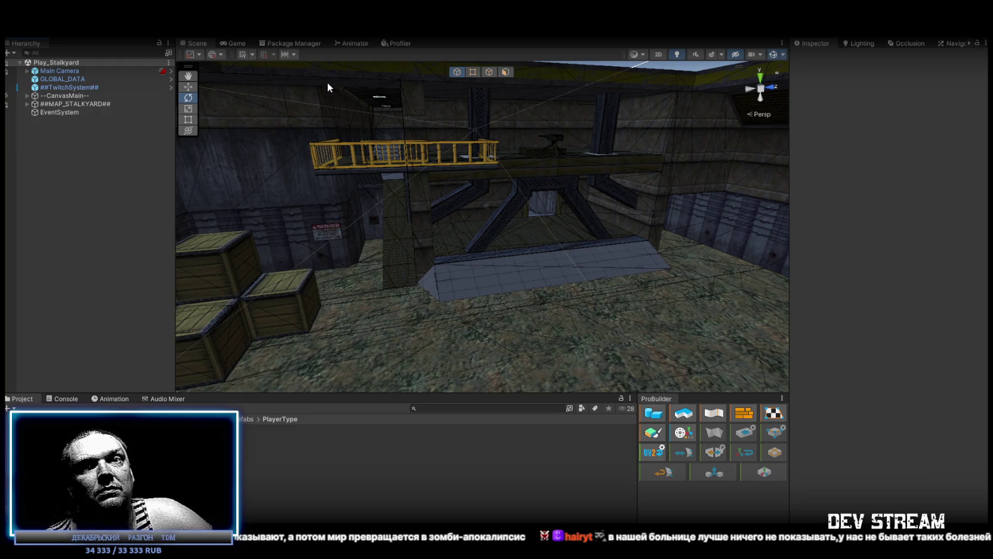
mouse_move(510, 213)
left_mouse_down()
mouse_move(395, 213)
mouse_move(458, 222)
left_mouse_up()
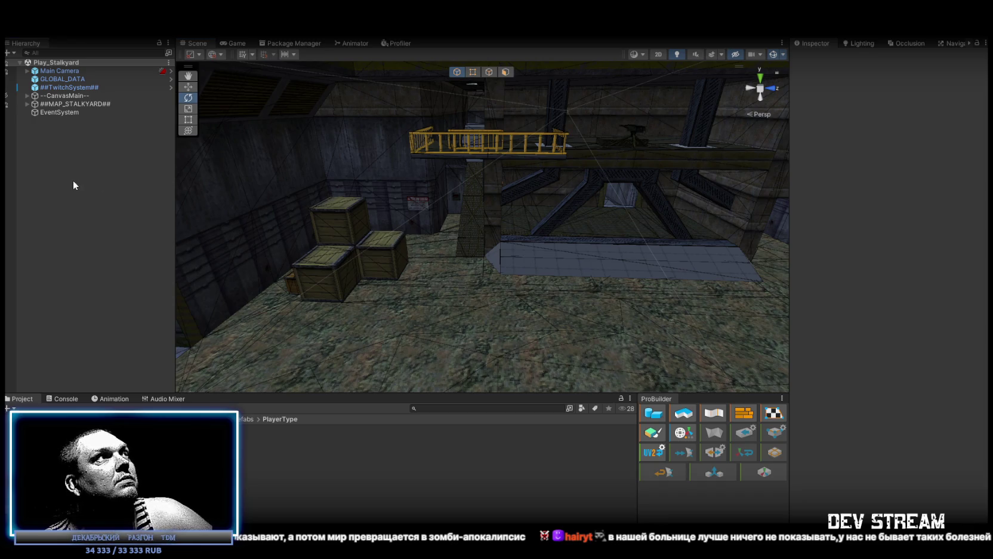
Step: Open Play_0_Menu.unity from Assets/!Data/!SceneRdy through File > Open Scene
left_click(12, 27)
left_click(36, 59)
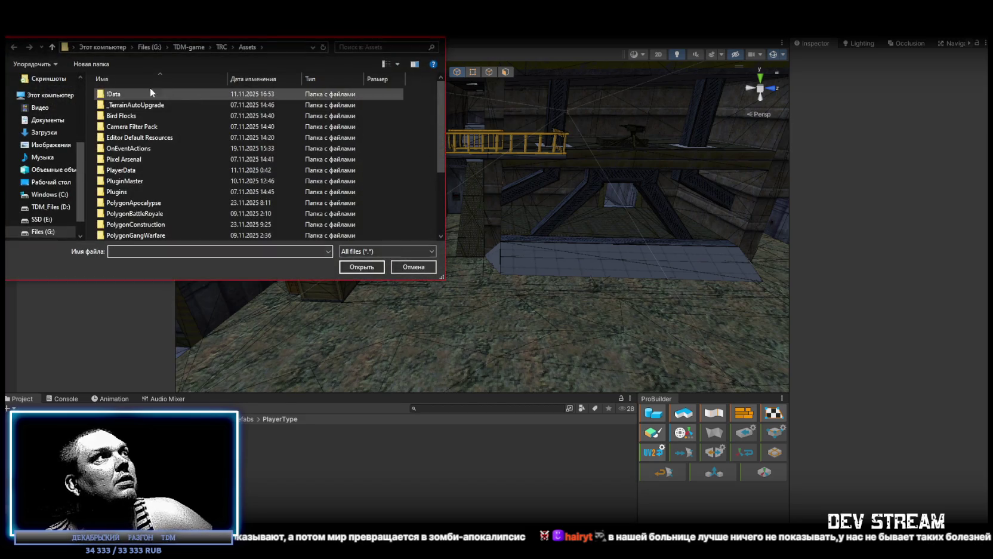
double_click(138, 94)
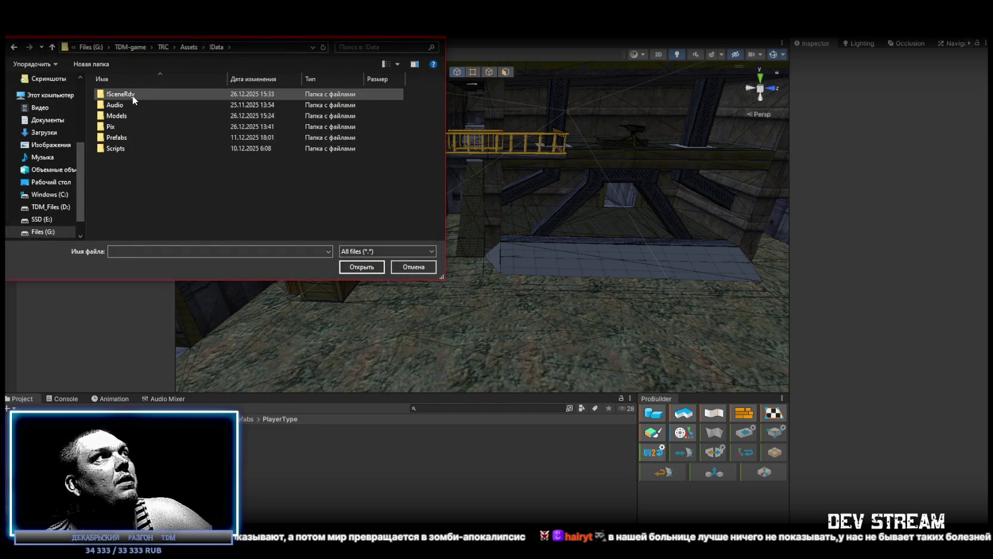
double_click(133, 95)
scroll(172, 220, "down", 1)
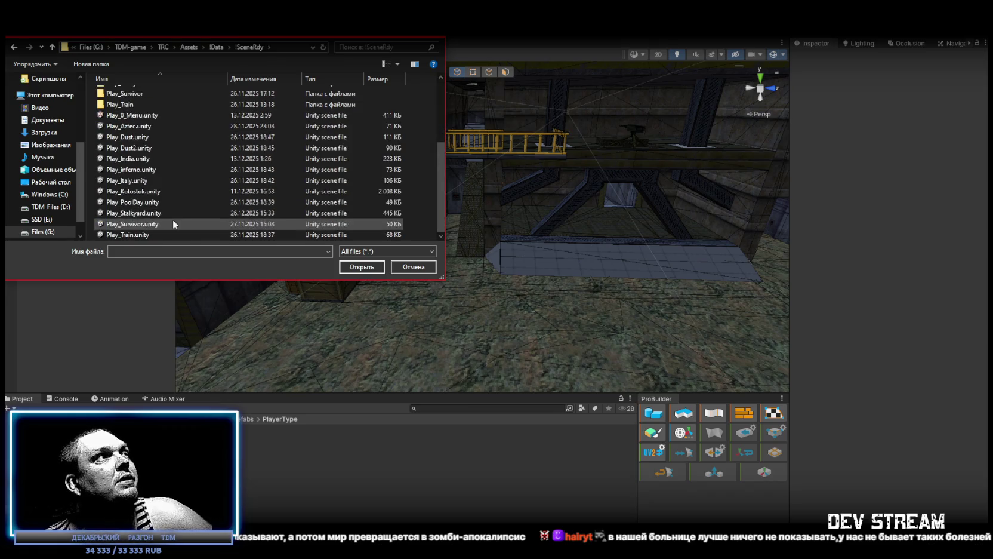
left_click(135, 115)
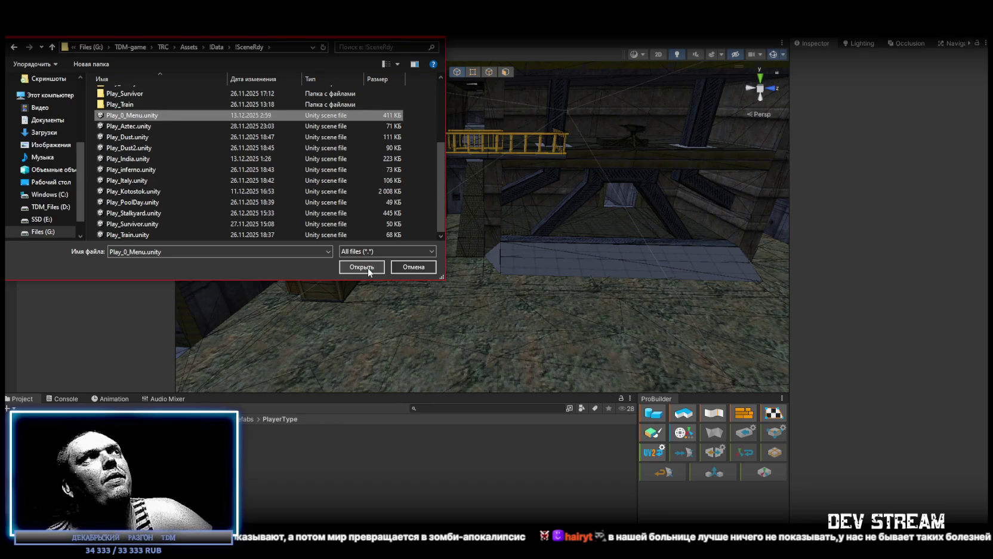
left_click(368, 267)
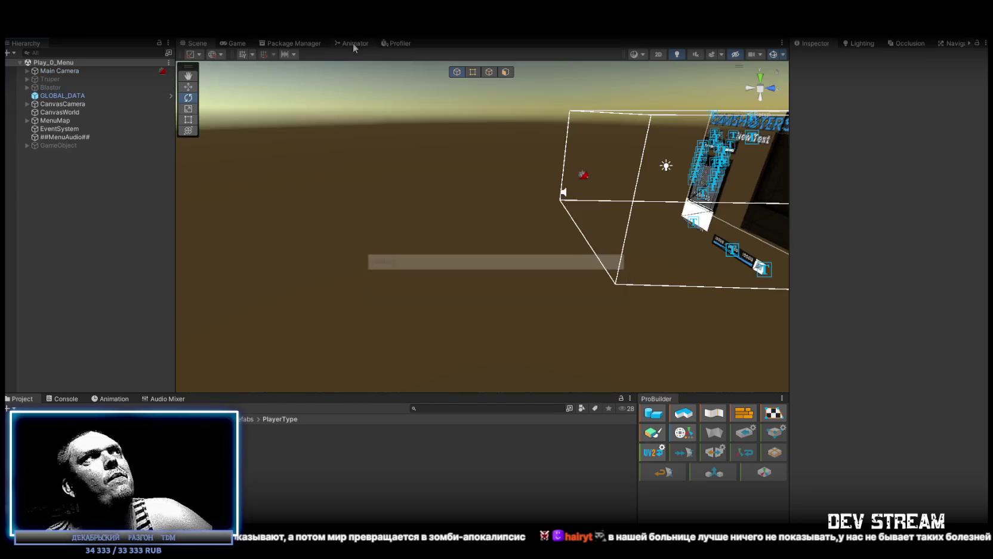
Step: Orbit the Scene view around the Play_0_Menu setup
left_click_drag(462, 205, 490, 179)
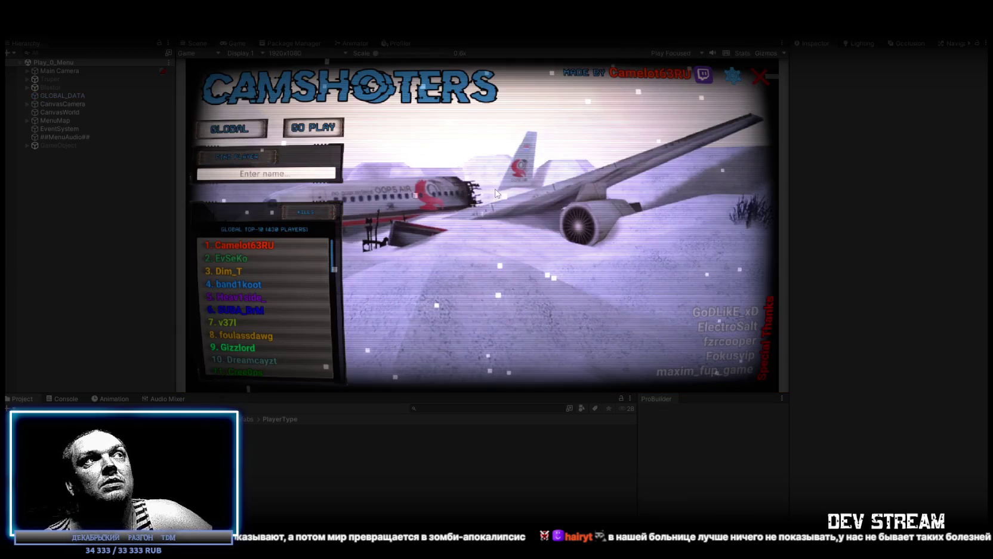
Step: Maximize the Game view and choose GO PLAY to bring up the map list
double_click(231, 40)
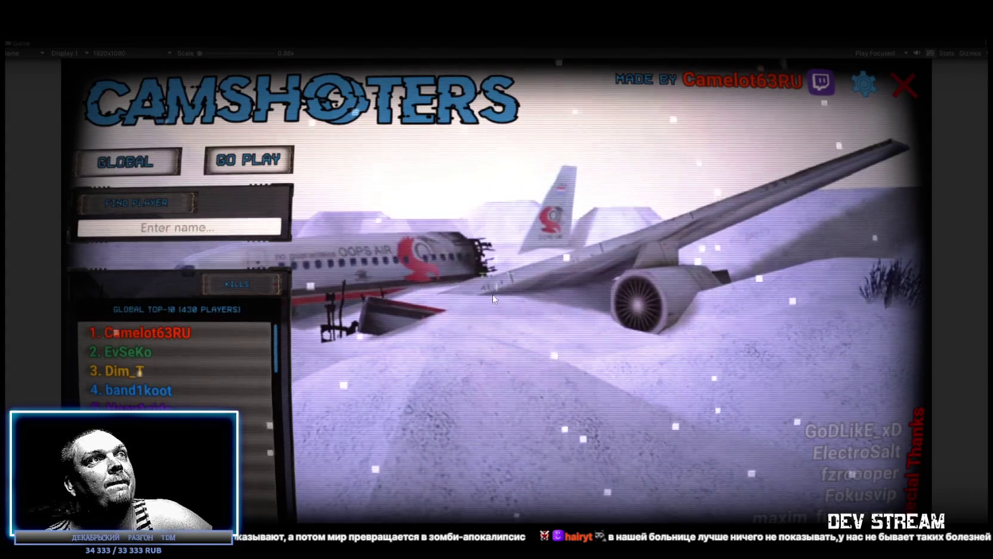
left_click(251, 166)
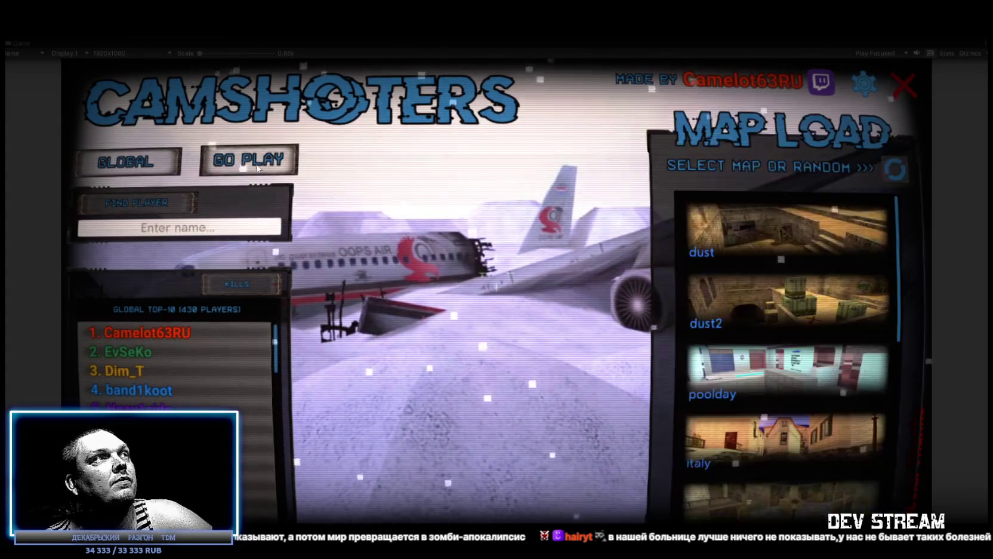
scroll(823, 276, "down", 1)
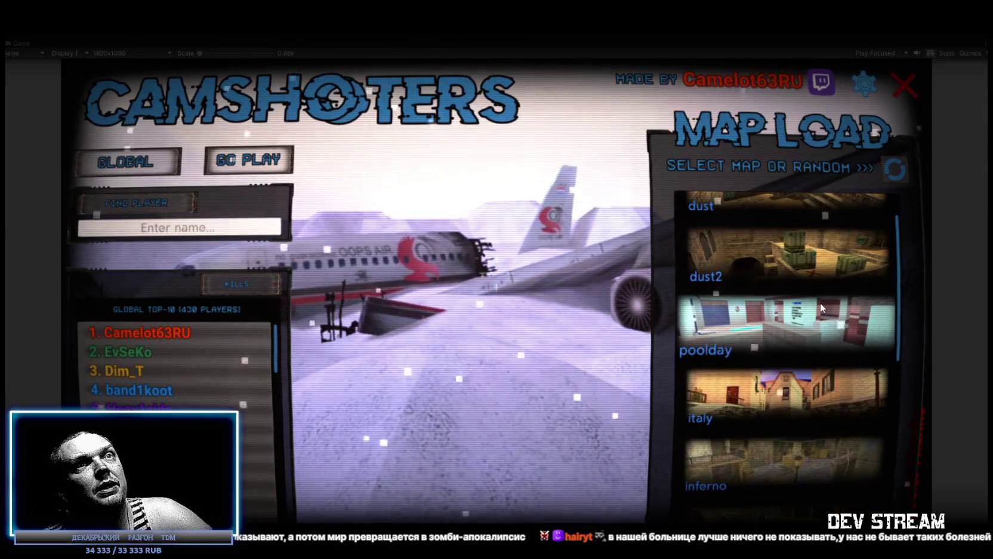
scroll(818, 310, "up", 1)
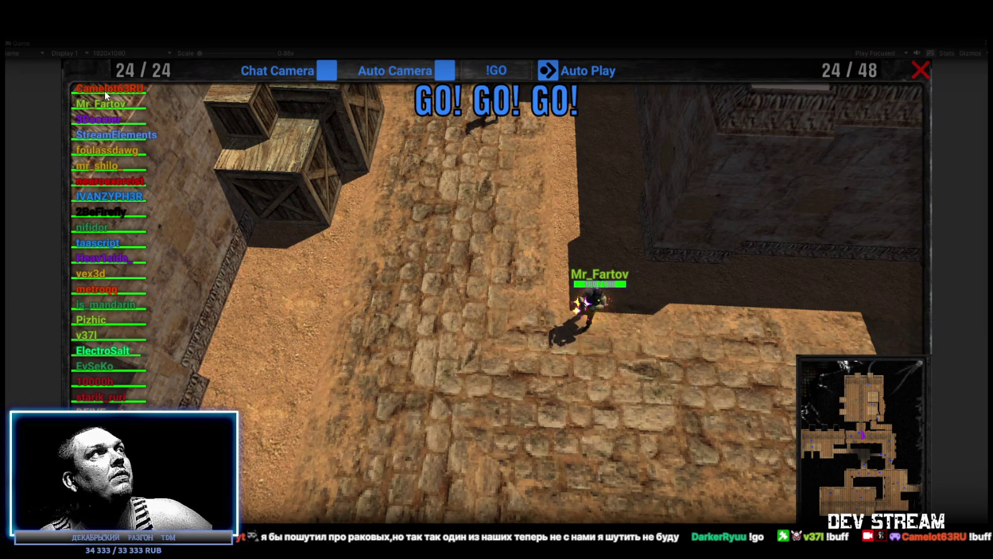
Step: Follow a player with the camera through the match, then stop Play mode after the round
left_click(105, 91)
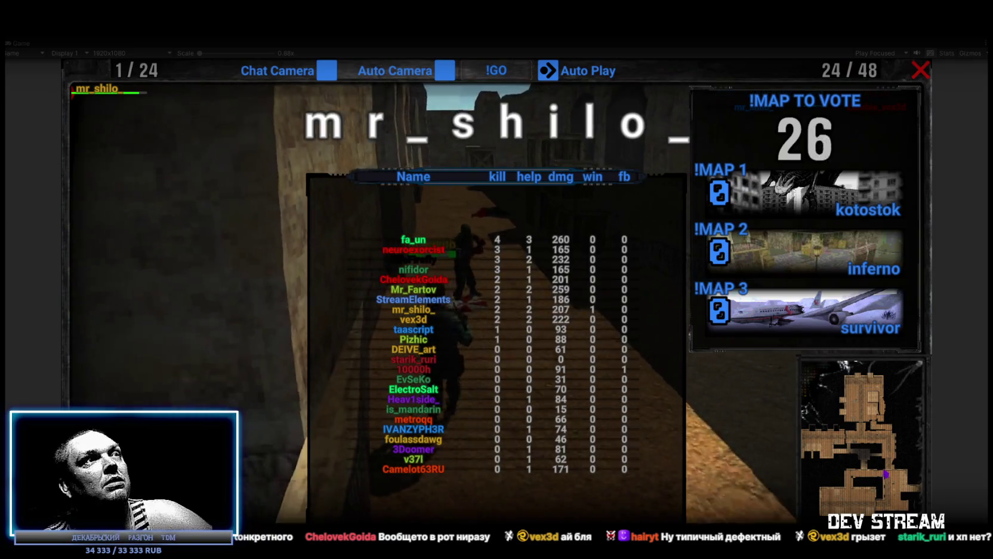
left_click(489, 42)
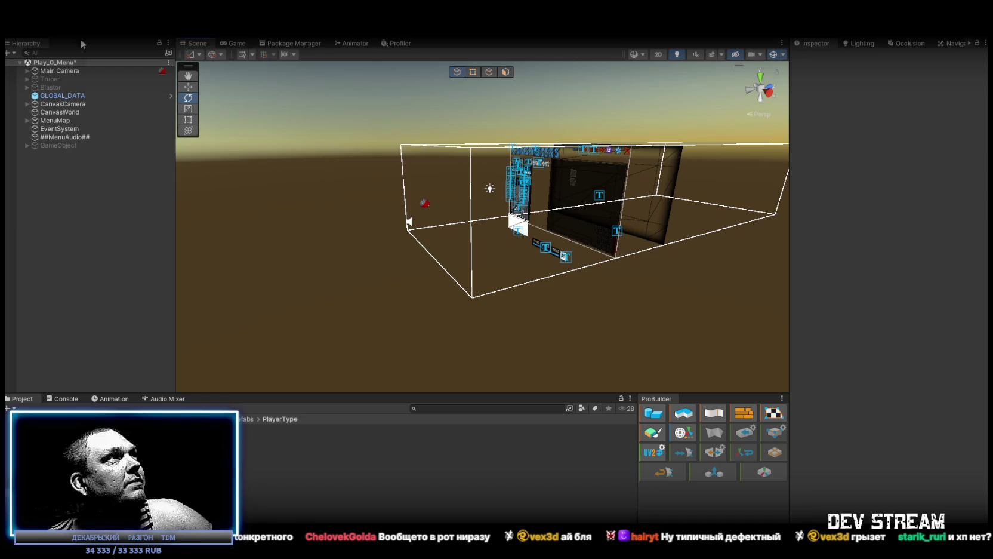
Step: Stop the game, open TRC_Zambi and TRCchaters1, and compare their mixamorig:Hips bone trees
double_click(331, 428)
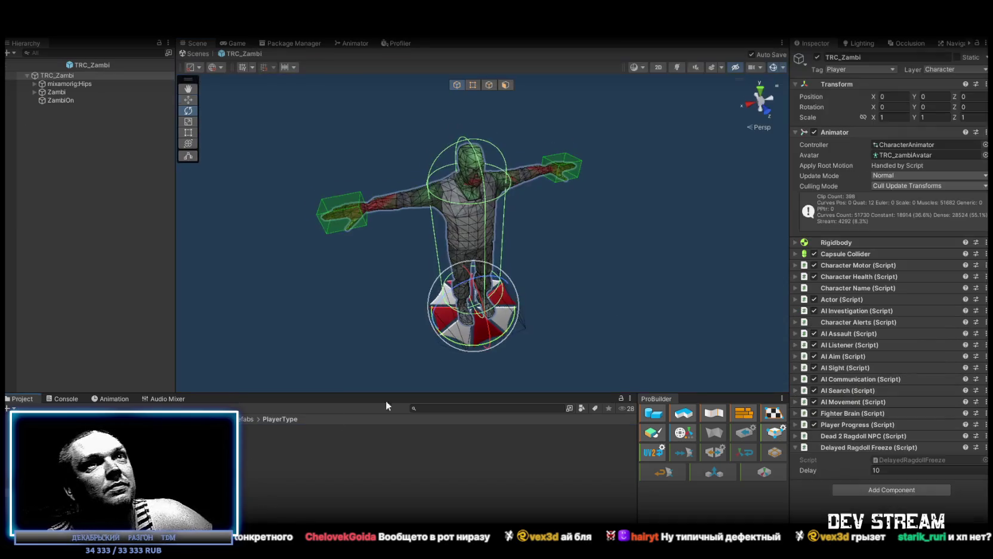
double_click(331, 437)
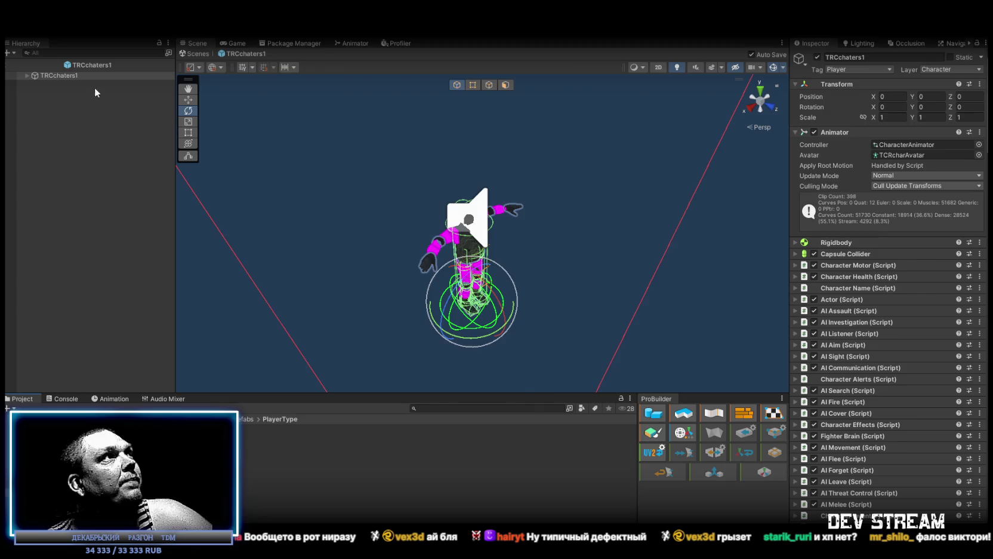
left_click(26, 75)
left_click(76, 84)
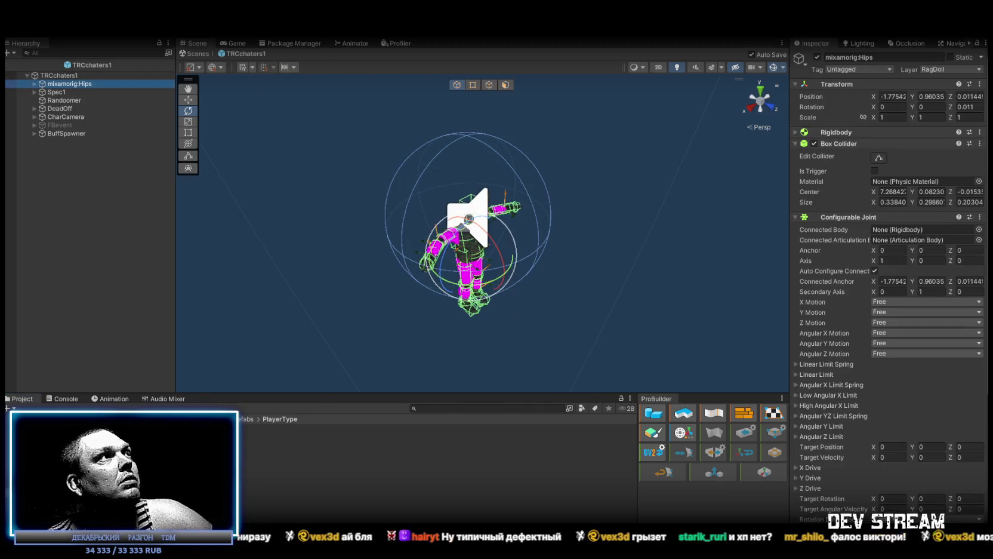
left_click(34, 84)
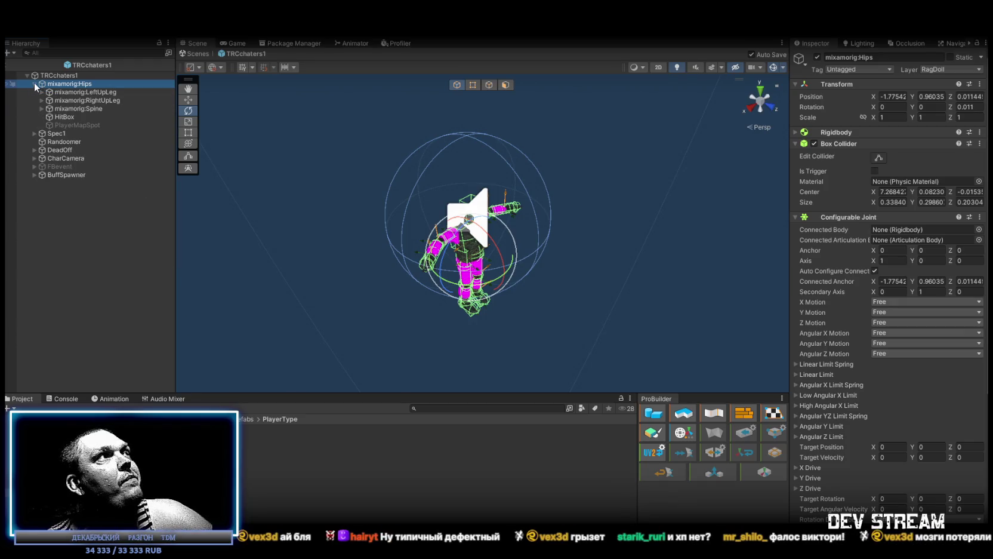
left_click(34, 83)
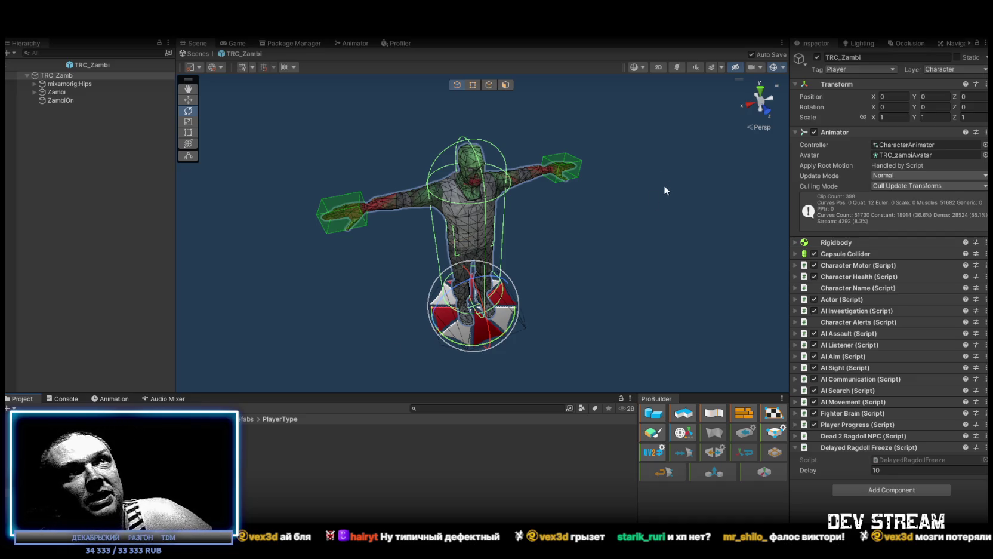
left_click(35, 84)
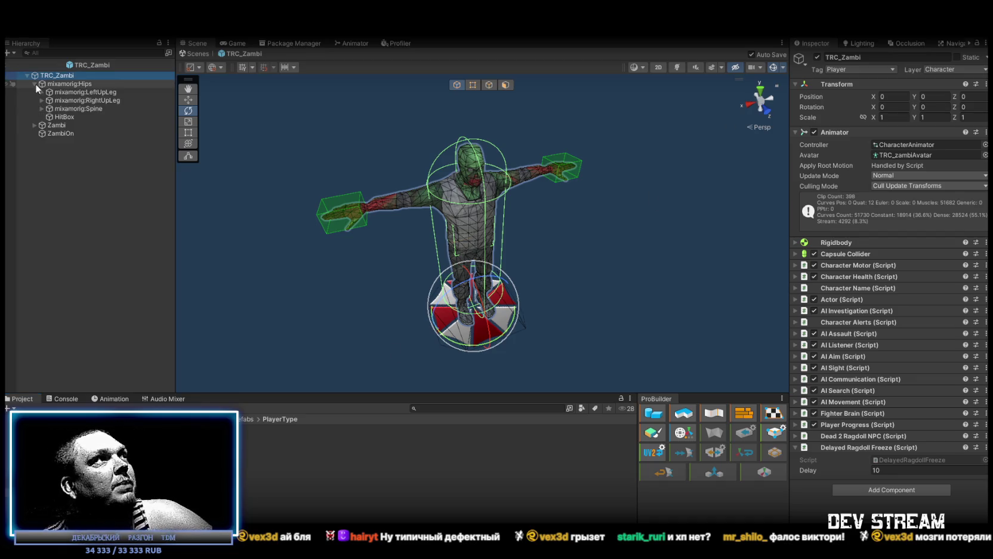
Step: Assign Characterzombie1Mirror as TRC_Zambi's Animator controller and fully expand the mixamorig:Hips bones
left_click(59, 75)
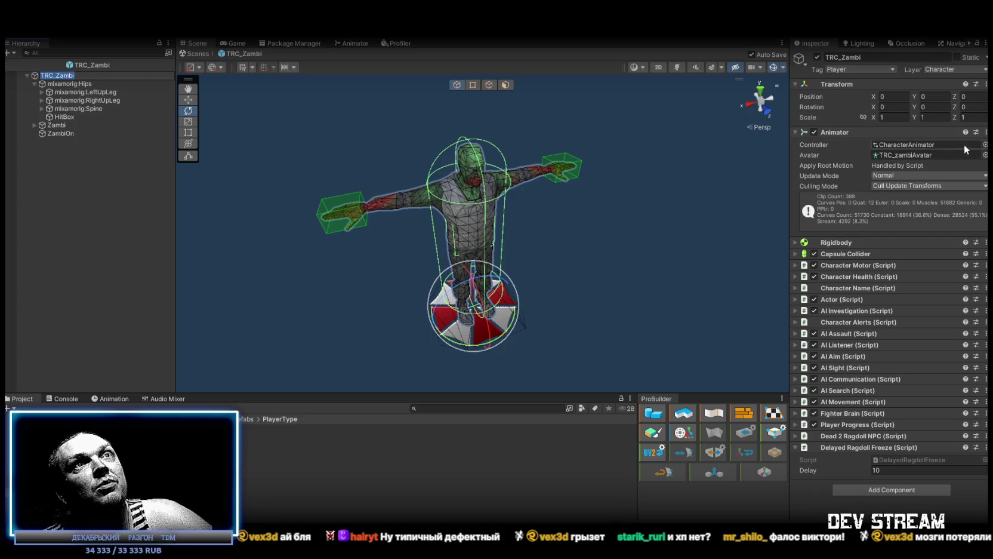
left_click(66, 76)
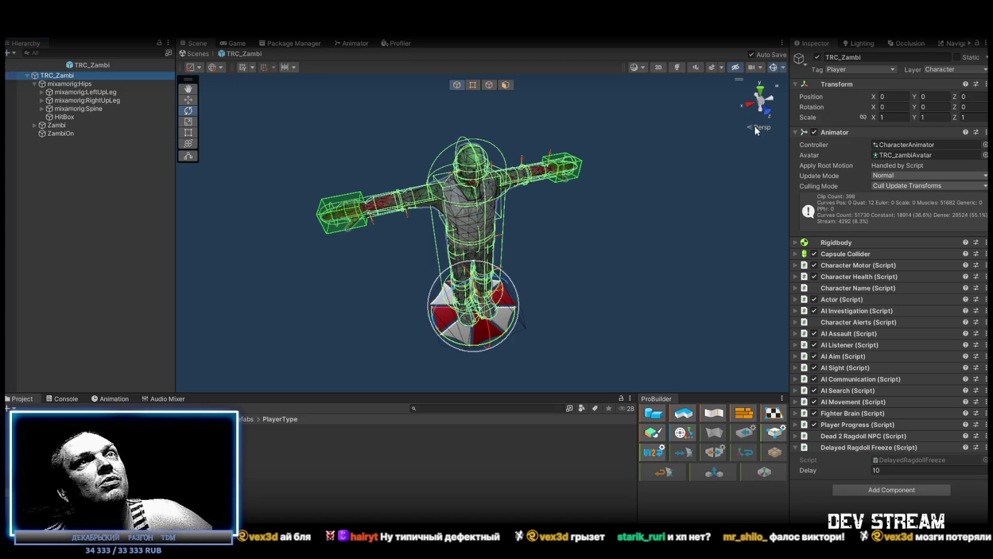
left_click(986, 144)
type("zomb")
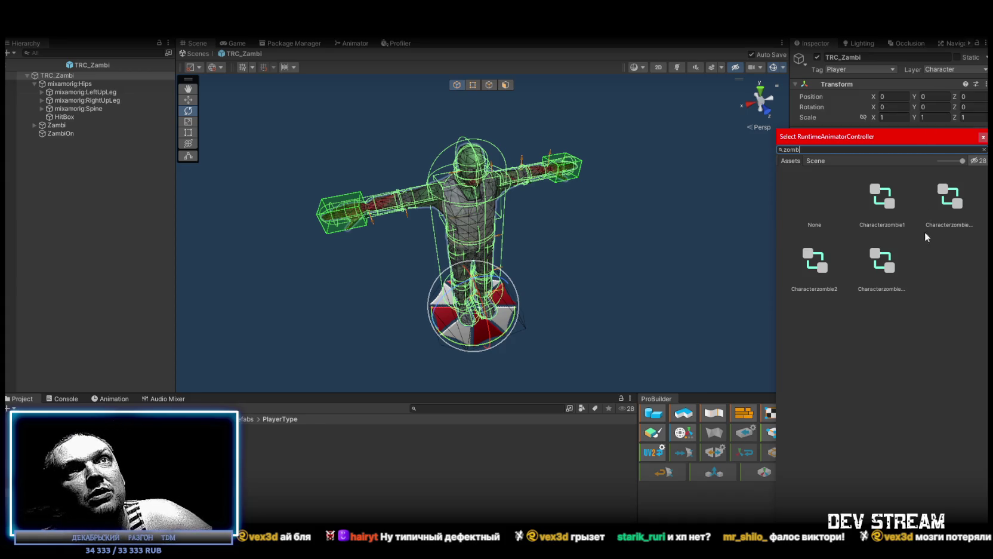
double_click(959, 203)
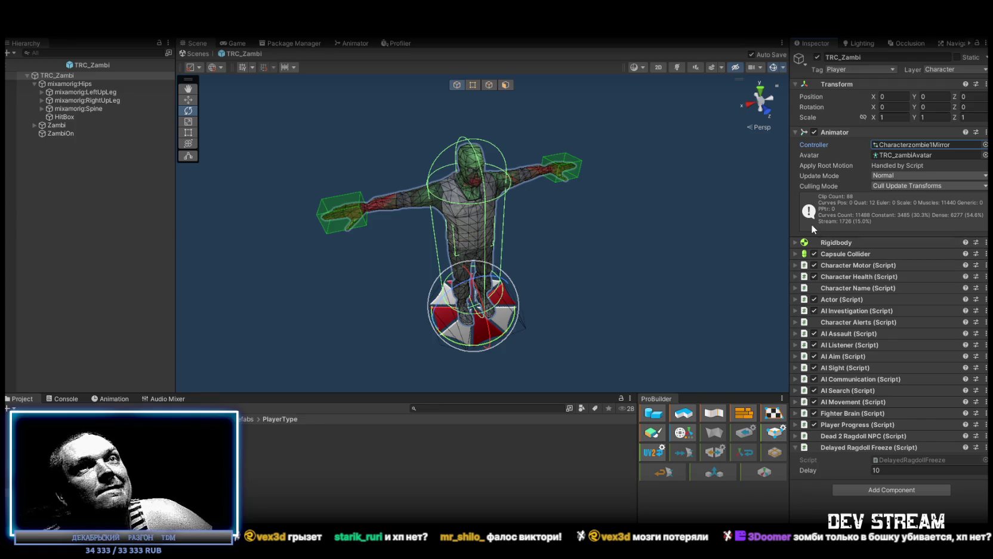
left_click(34, 83)
left_click(34, 84, "alt")
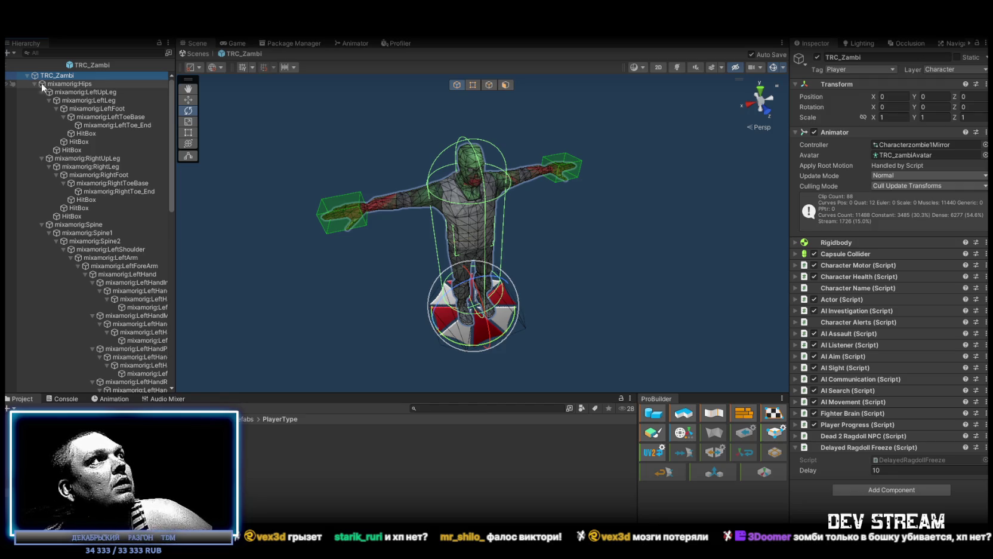
Step: Put the hips and both leg bone chains, down to the toes, on the RagDoll layer
left_click(64, 84)
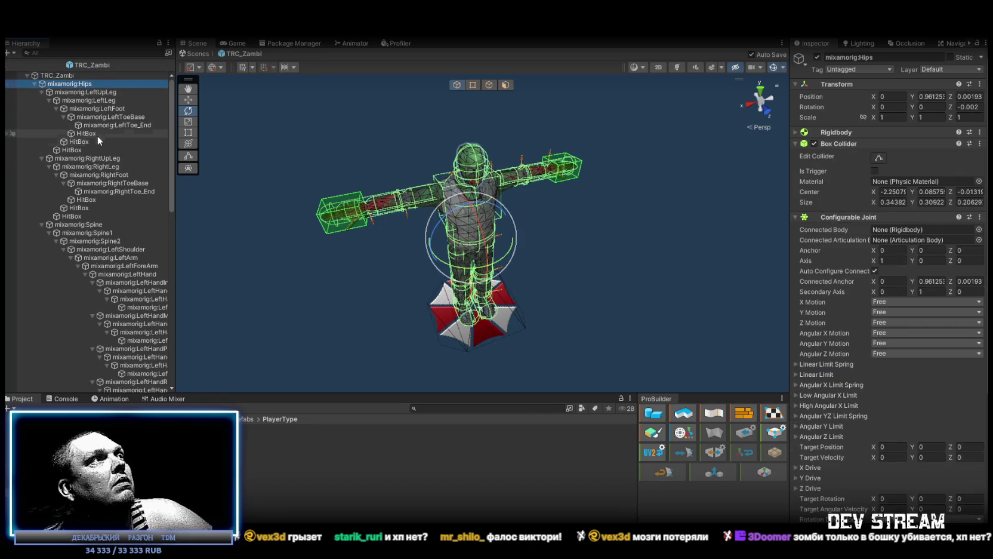
left_click(113, 125, "shift")
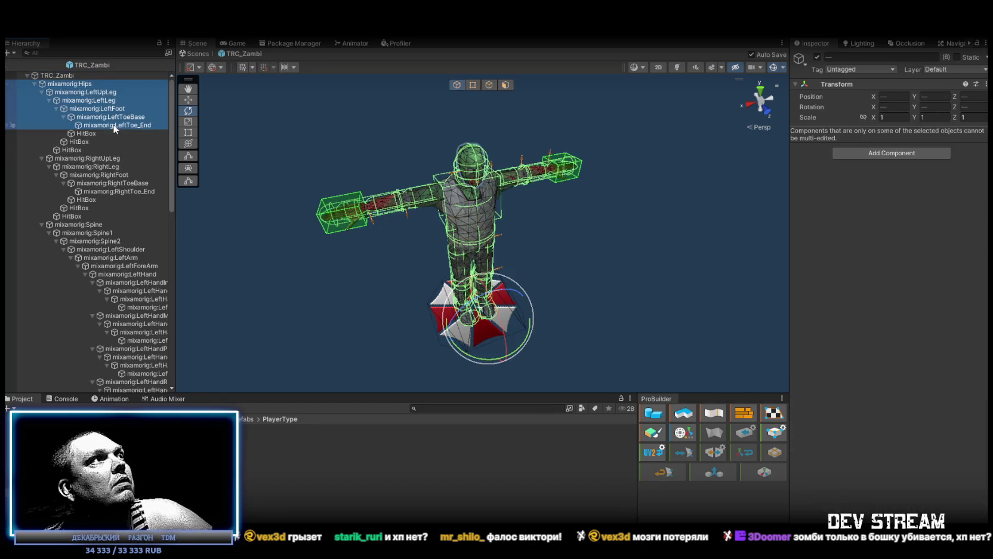
left_click(92, 158, "ctrl")
left_click(105, 167, "ctrl")
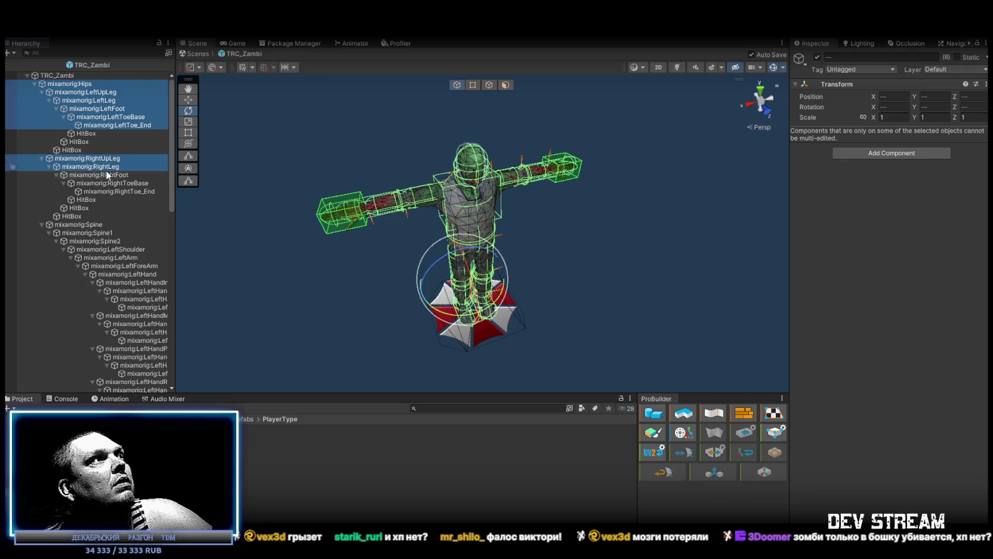
left_click(105, 175, "ctrl")
left_click(117, 182, "ctrl")
left_click(123, 190, "ctrl")
left_click(950, 69)
left_click(949, 206)
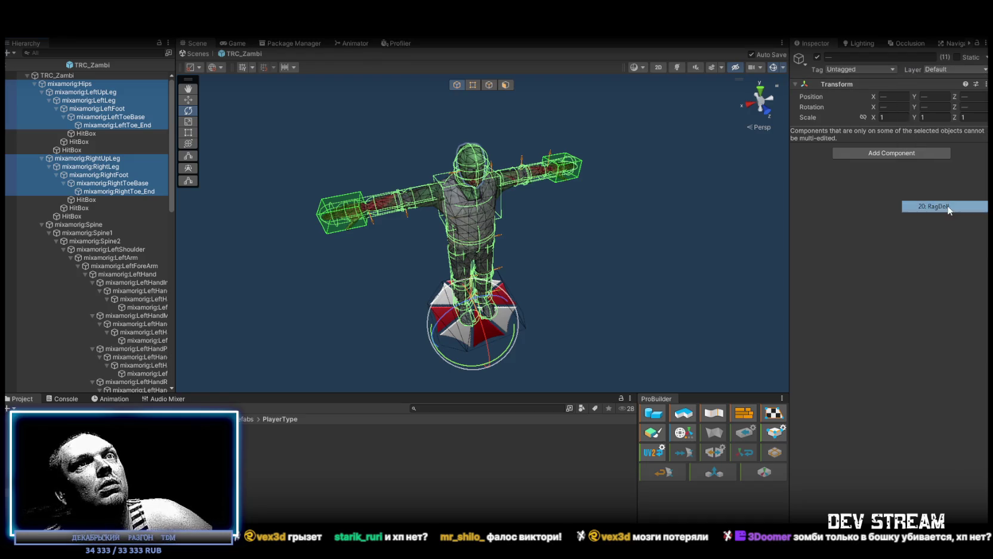
left_click(455, 303)
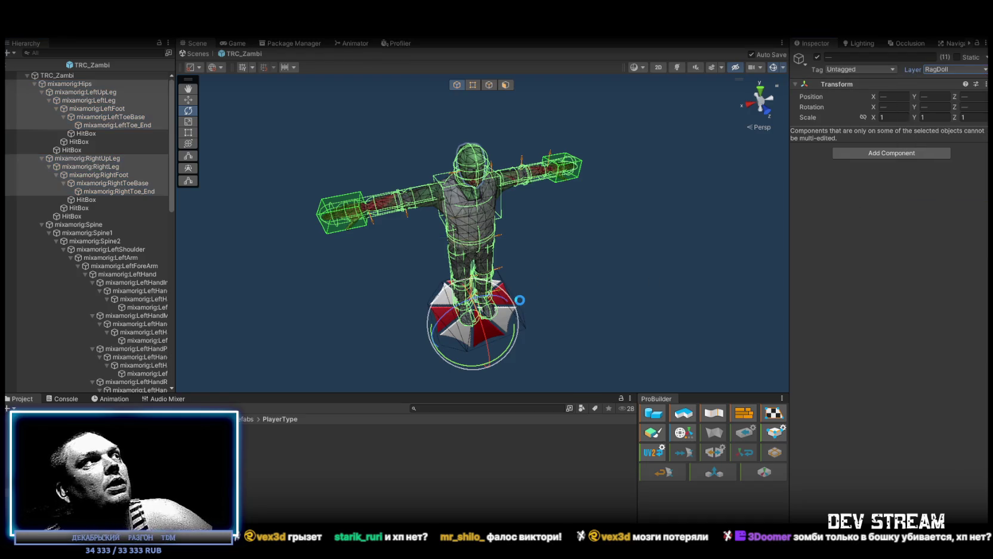
Step: Put the spine and left arm bone chain on the RagDoll layer
left_click(102, 226)
scroll(136, 283, "down", 3)
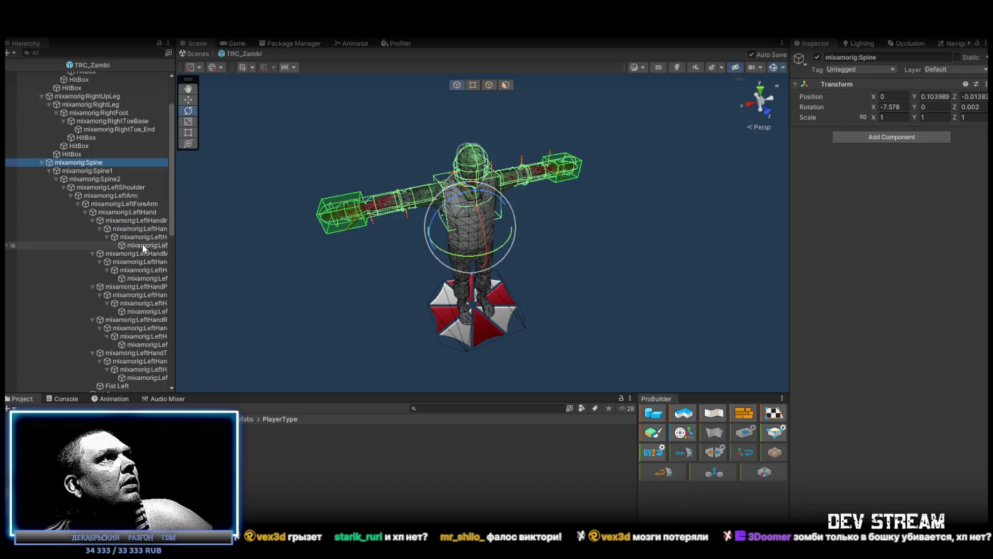
left_click(137, 378, "shift")
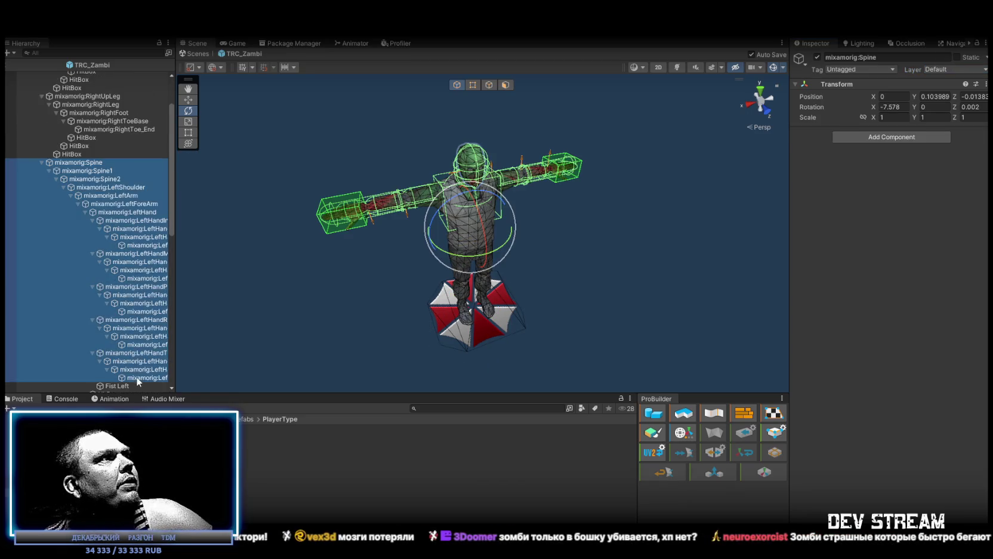
scroll(120, 284, "down", 6)
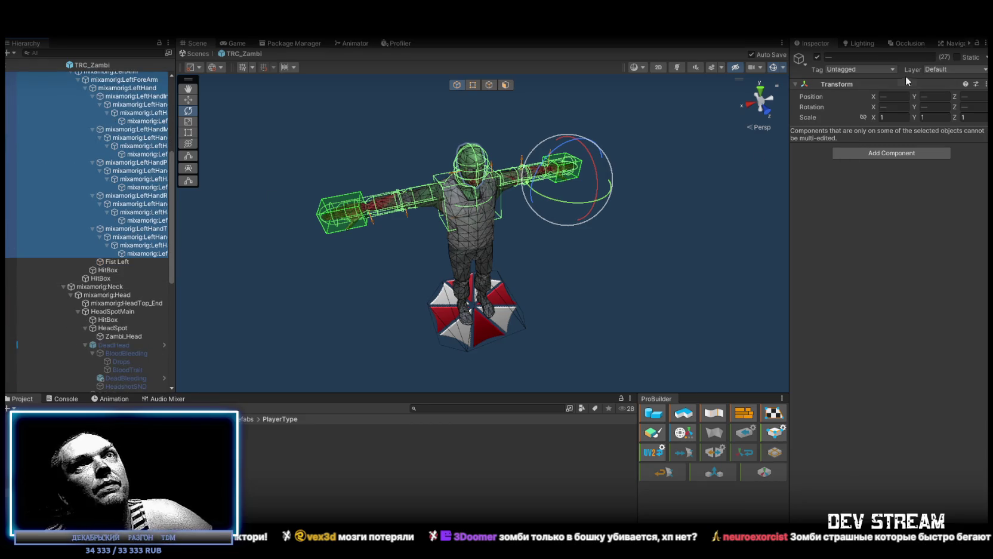
left_click(945, 68)
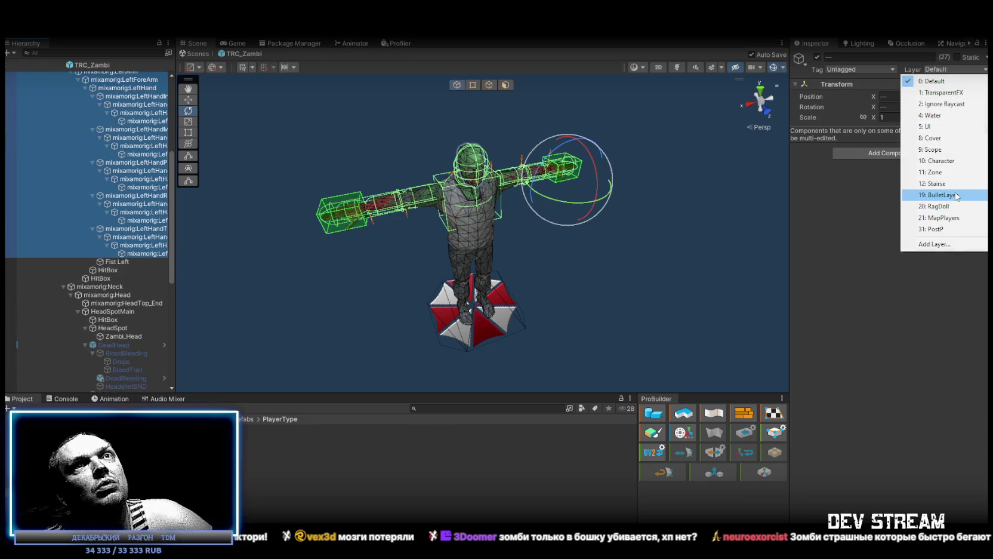
left_click(940, 206)
left_click(515, 305)
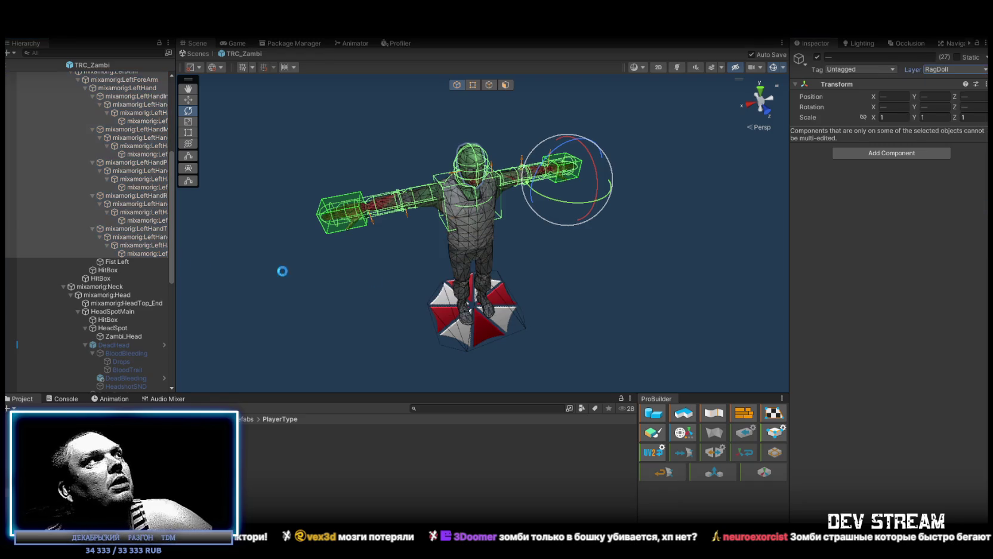
Step: Put the mixamorig:Neck through HeadTop_End bones on RagDoll, excluding their children
scroll(98, 229, "down", 3)
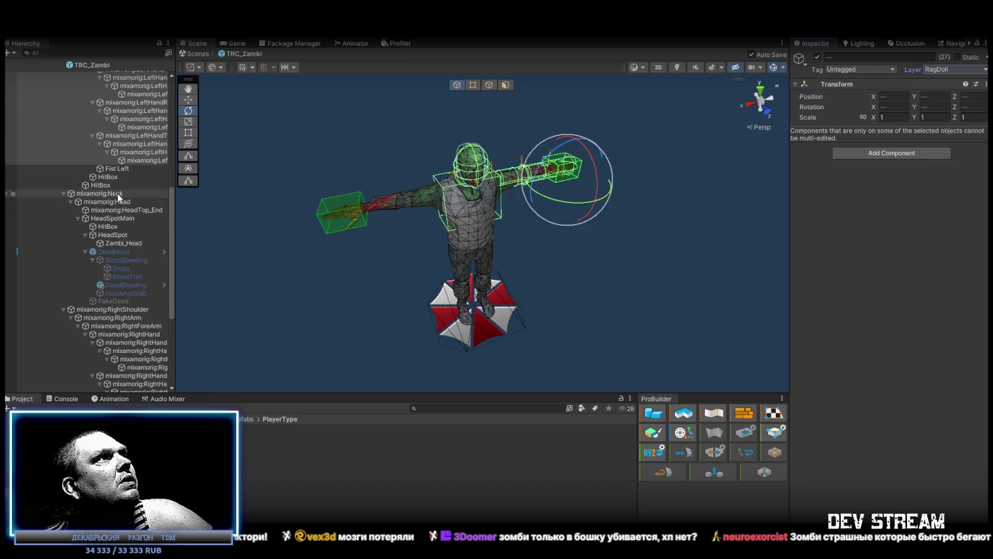
left_click(119, 193)
left_click(151, 210, "shift")
left_click(946, 71)
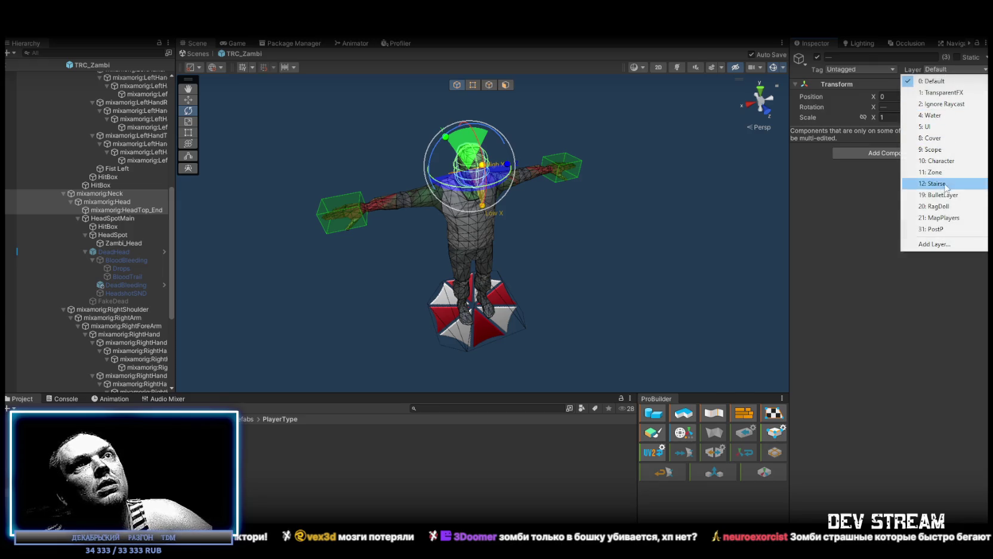
left_click(955, 206)
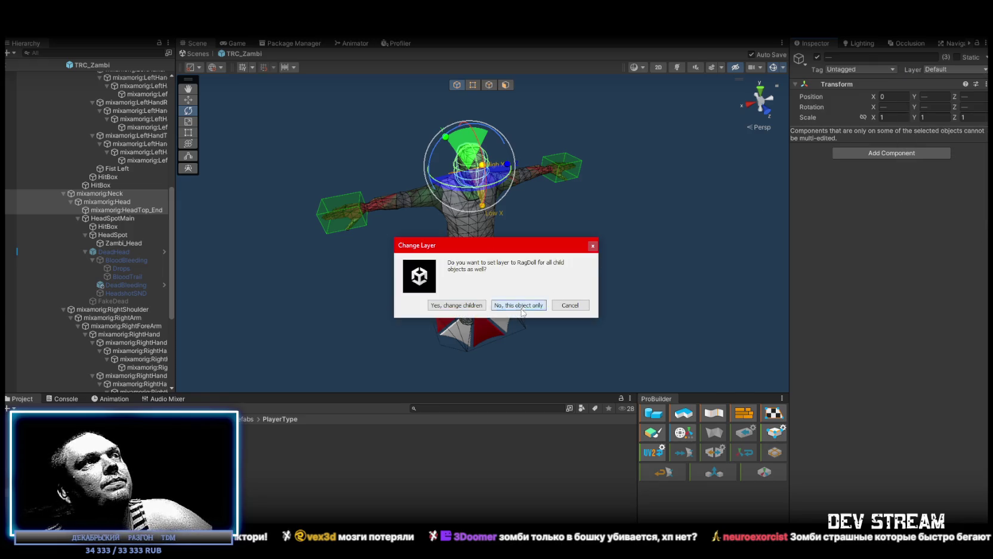
left_click(519, 305)
Step: Put the right shoulder-to-hand bone chain on the RagDoll layer
scroll(120, 179, "down", 4)
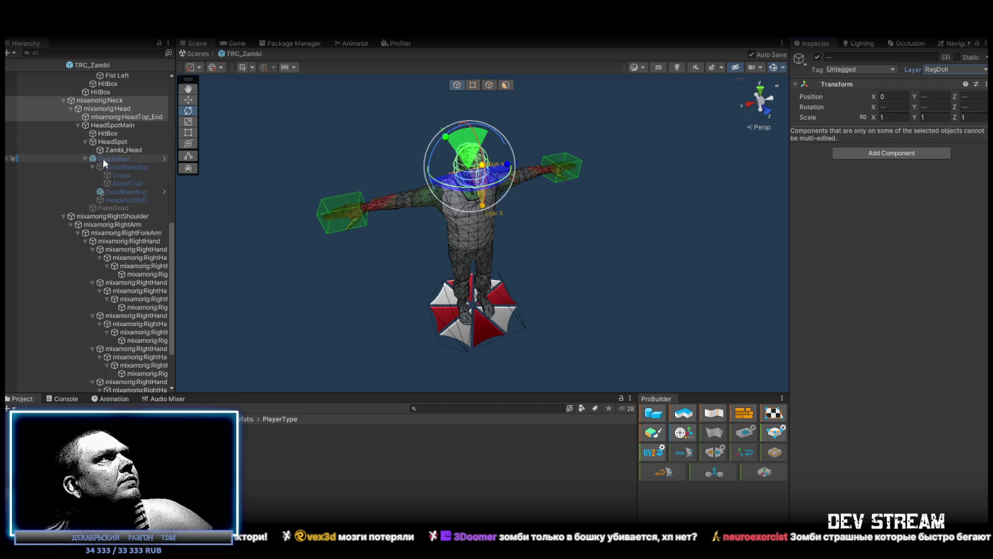
left_click(119, 217)
scroll(130, 250, "down", 3)
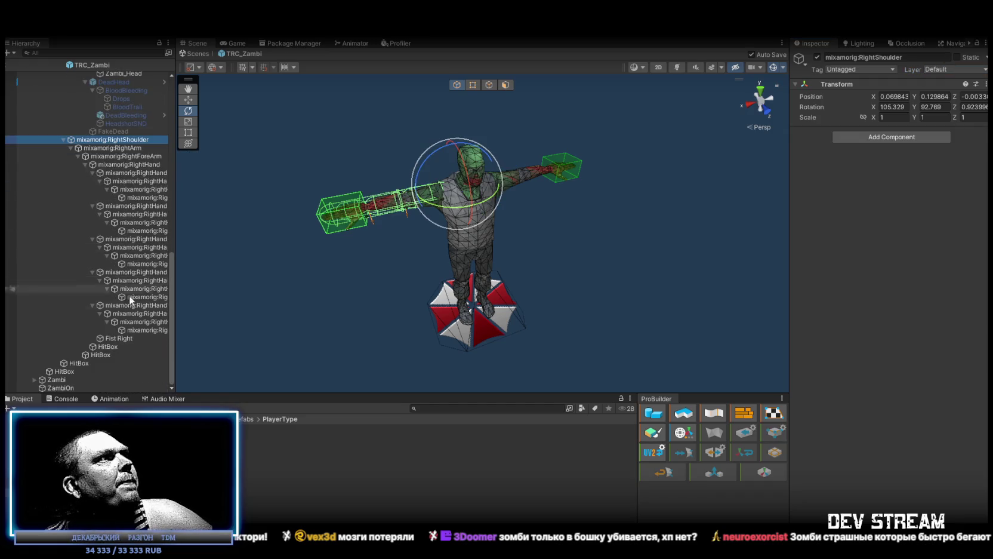
left_click(142, 328, "shift")
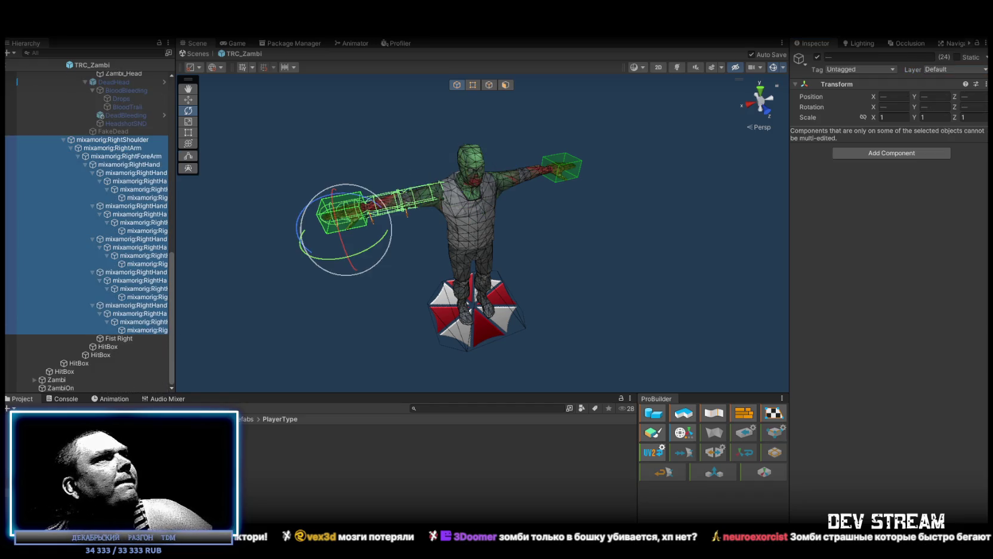
left_click(944, 71)
left_click(952, 207)
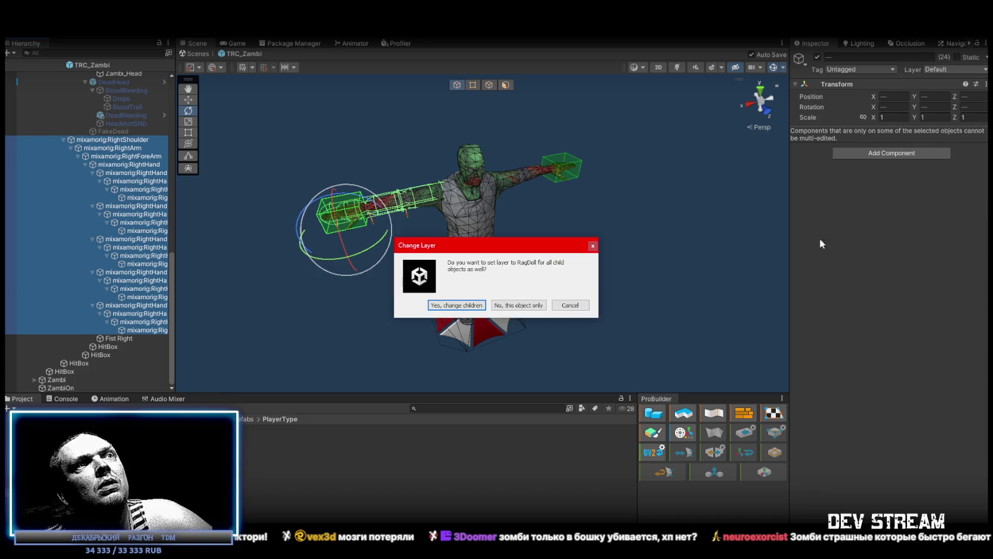
left_click(514, 306)
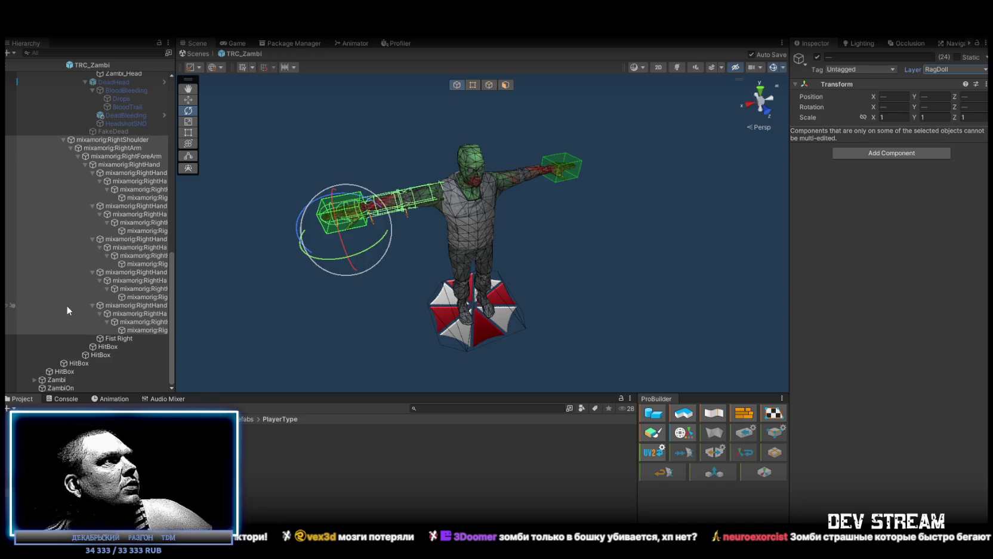
Step: Collapse the TRC_Zambi hierarchy to its root and select the TRCchaters2 prefab
scroll(66, 305, "up", 15)
left_click(26, 75)
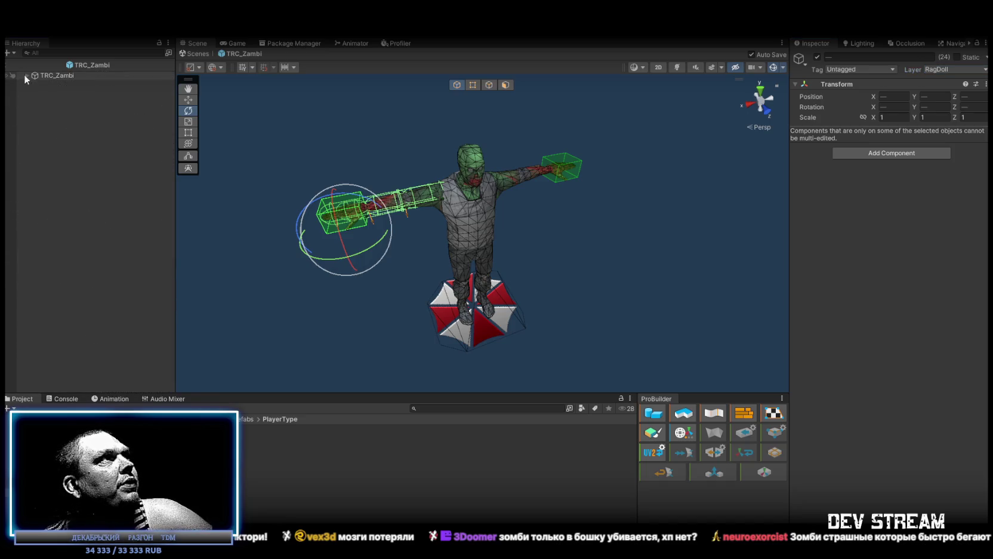
left_click(252, 446)
Step: Check that the TRCchaters2 and TRCchaters1 Zombie Spawners use TRC_Zambi as Zombie Prefab
scroll(848, 307, "down", 15)
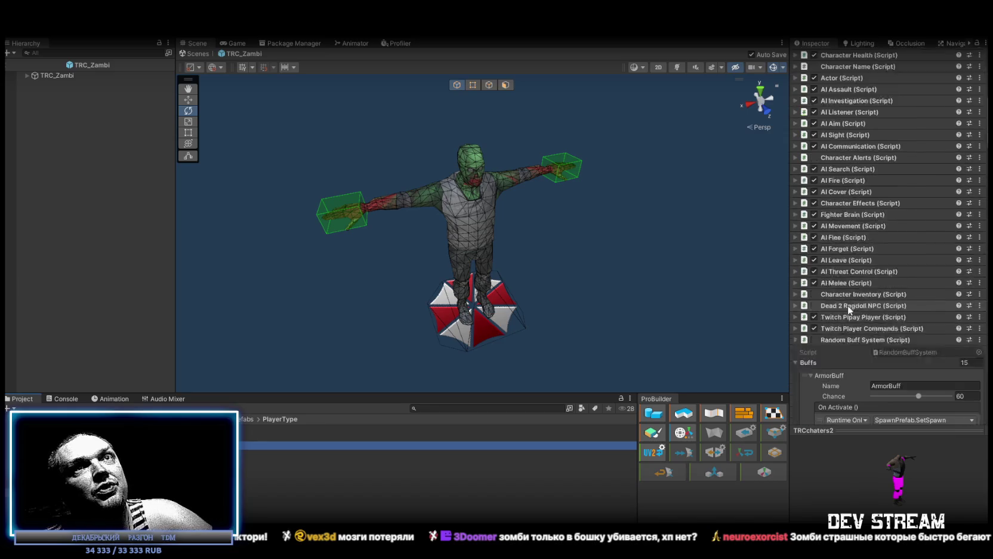
scroll(841, 299, "down", 10)
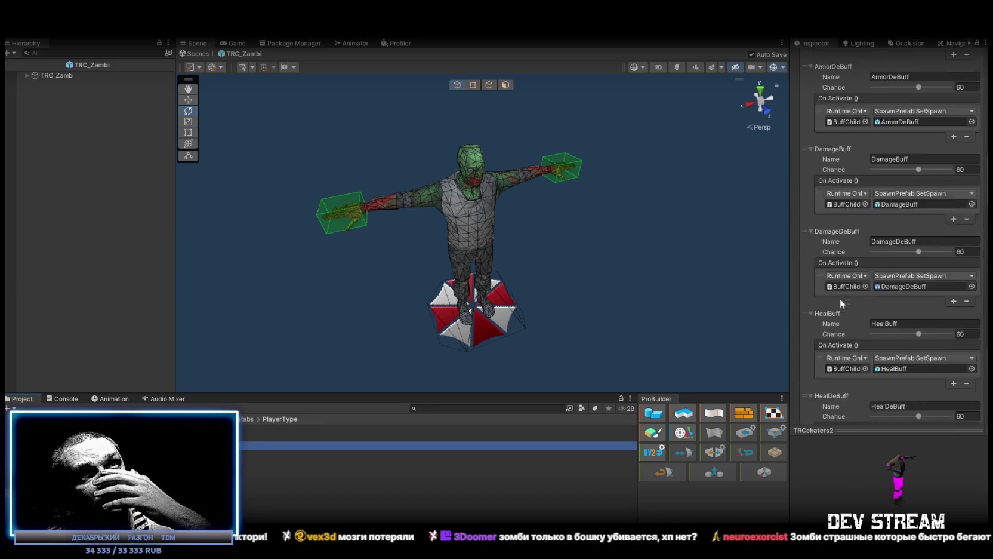
scroll(840, 301, "down", 15)
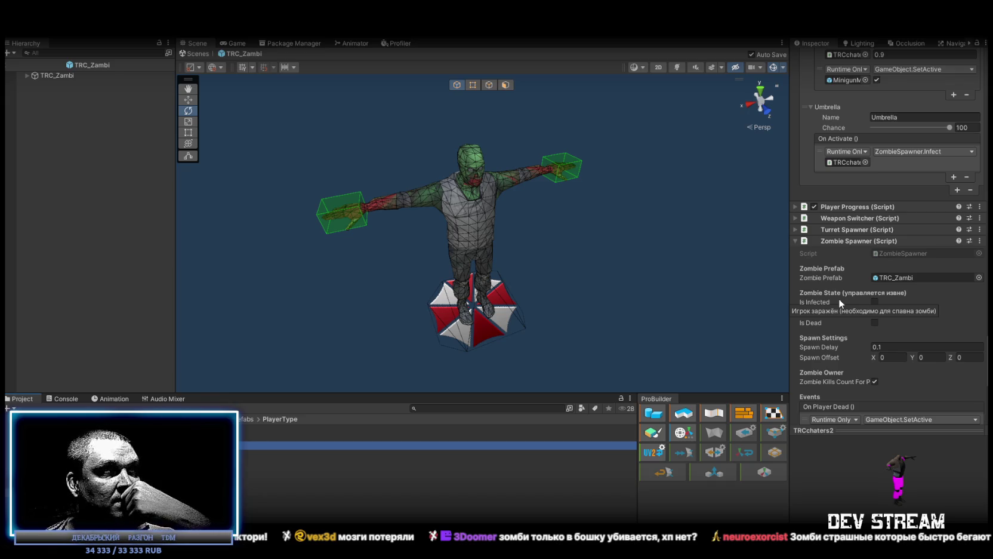
scroll(839, 298, "down", 5)
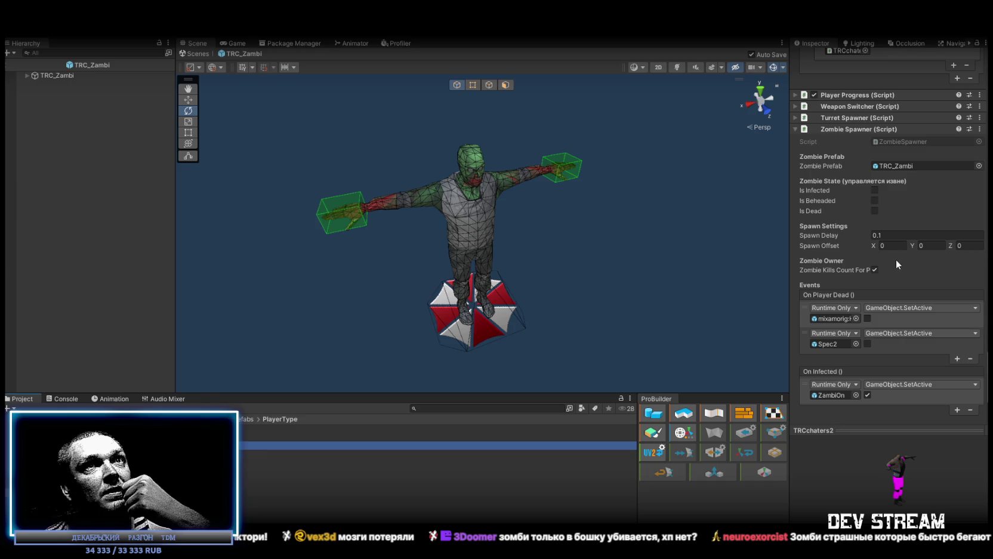
left_click(898, 165)
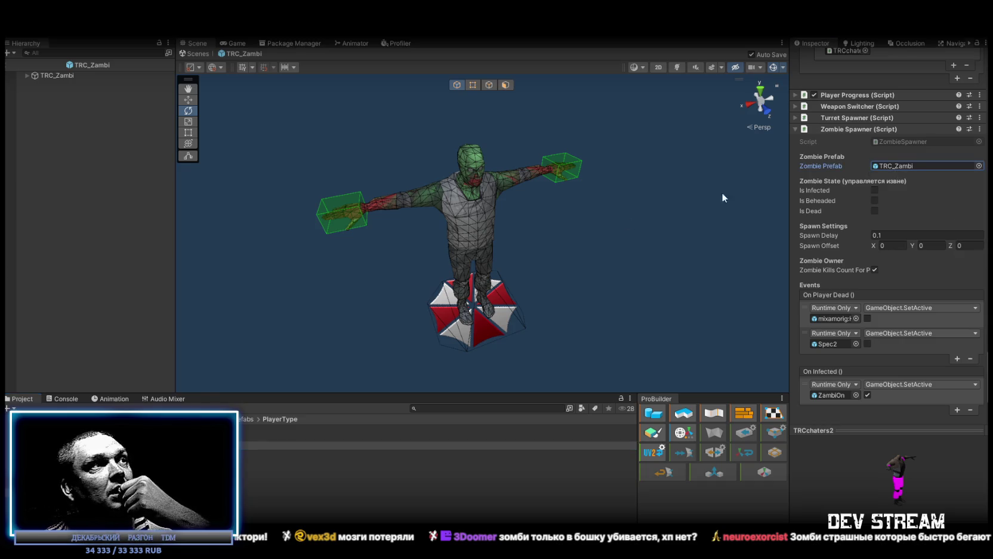
left_click(248, 437)
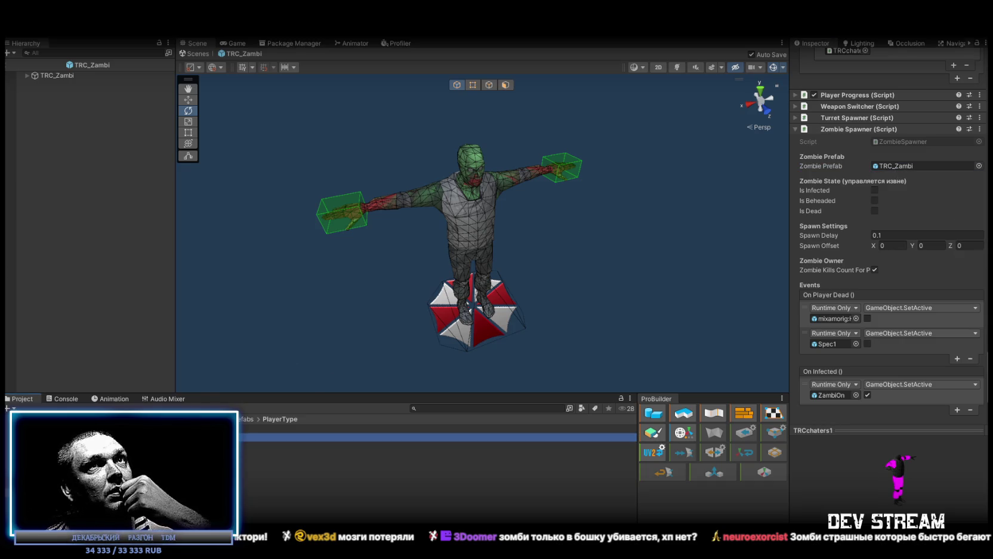
left_click(249, 445)
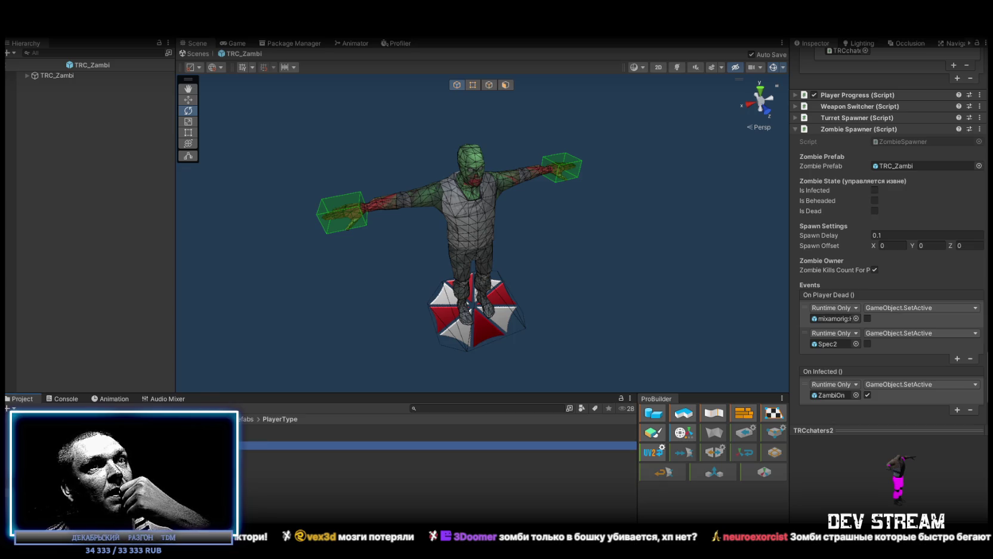
left_click(249, 437)
left_click(248, 428)
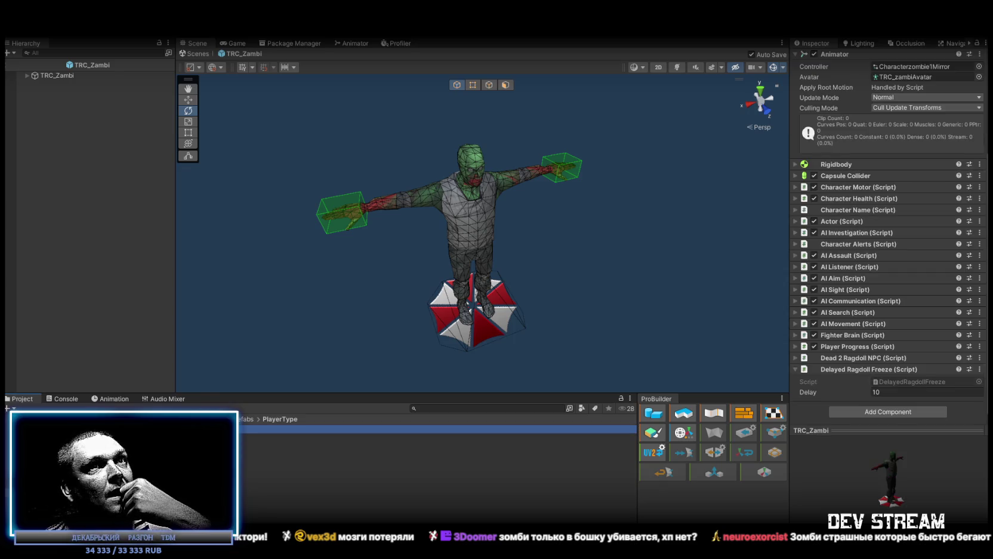
key("Down")
Step: Set the Zombie Spawner's Spawn Delay to 0 and exit Prefab Mode to the menu scene
scroll(842, 272, "down", 15)
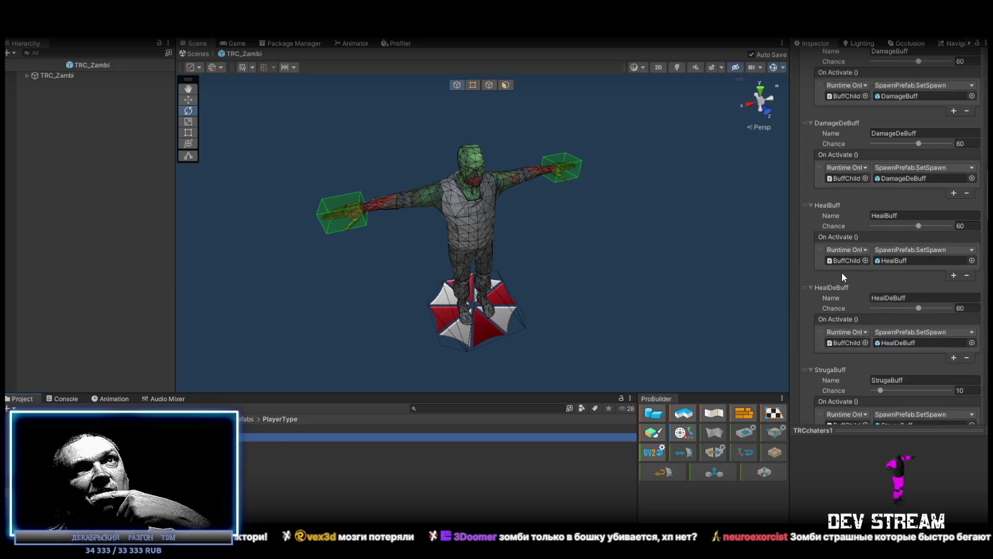
scroll(841, 268, "down", 15)
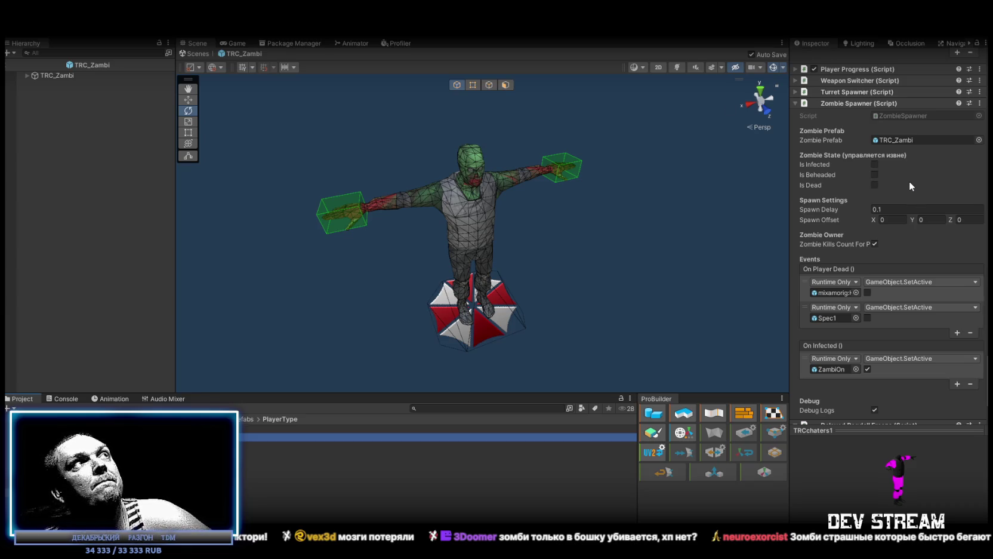
left_click(888, 210)
type("0")
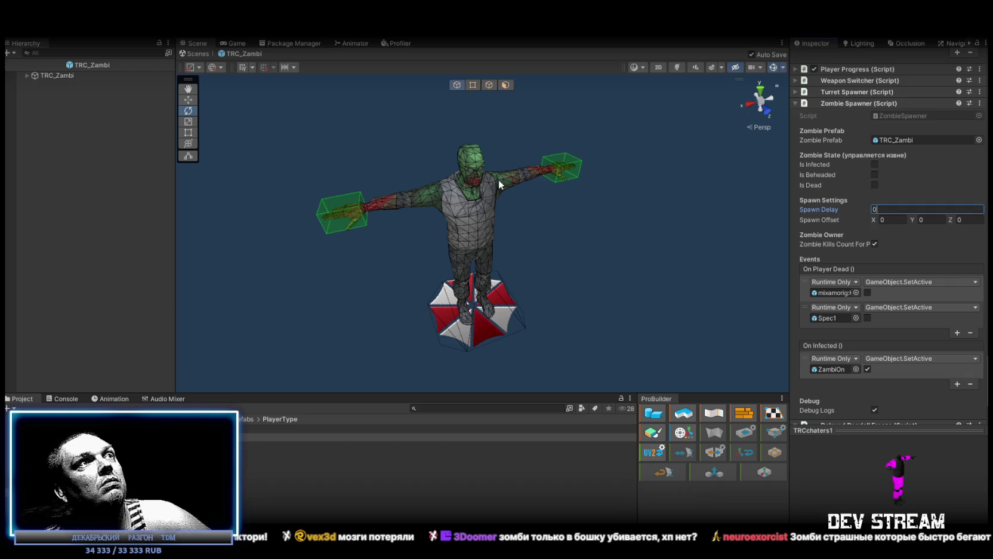
left_click(202, 54)
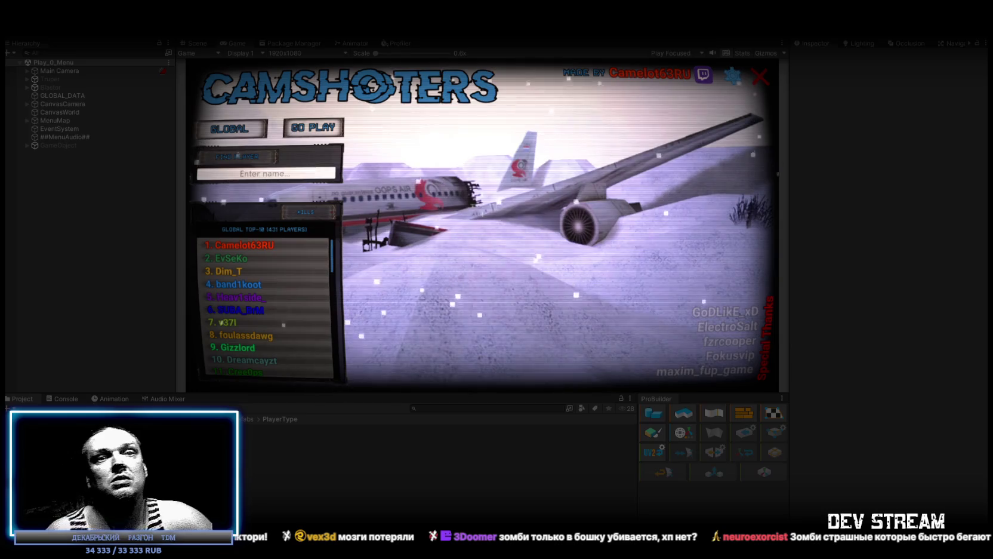
Step: Choose GO PLAY and load a match on the poolday map
left_click(314, 127)
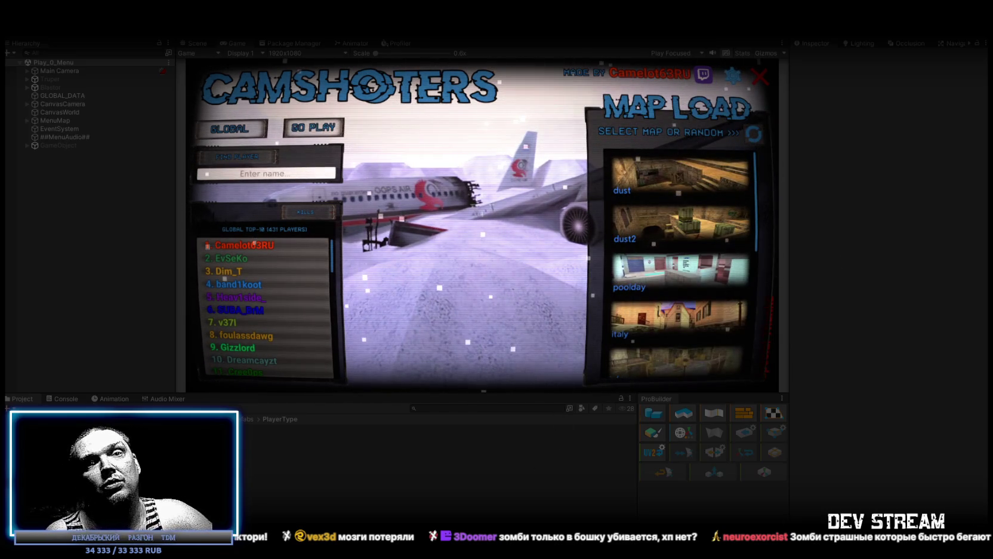
left_click(681, 271)
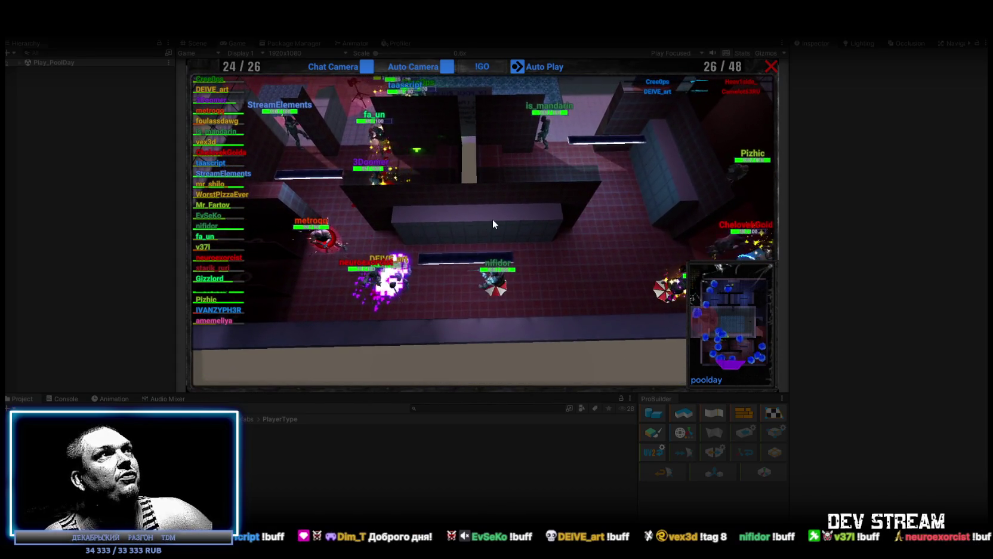
Step: Maximize the Game view to watch the match on the snowy airplane map
double_click(236, 42)
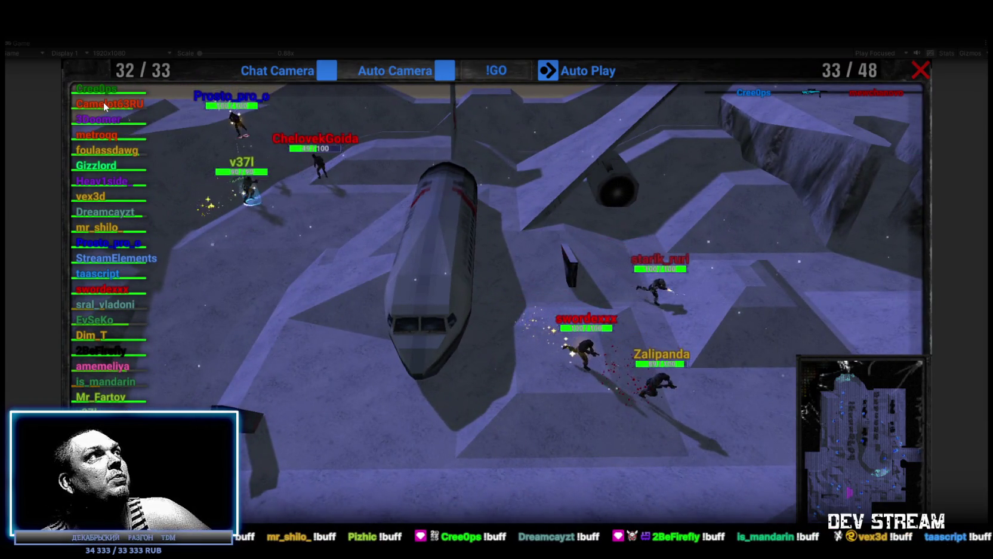
Step: Have the camera follow a listed player while the round plays out to the scoreboard
left_click(104, 103)
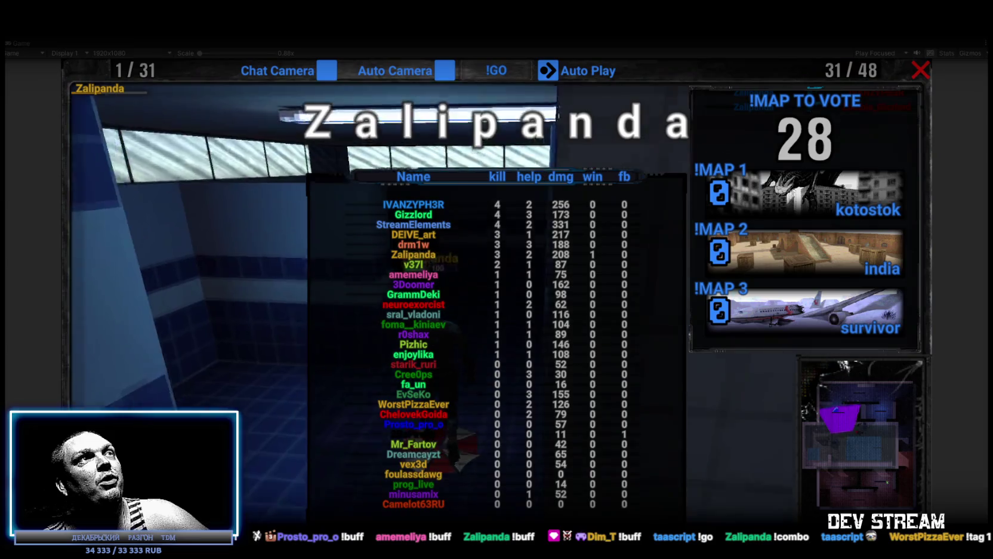
Step: Exit Play mode with Ctrl+P and show the Console log
key("ctrl+p")
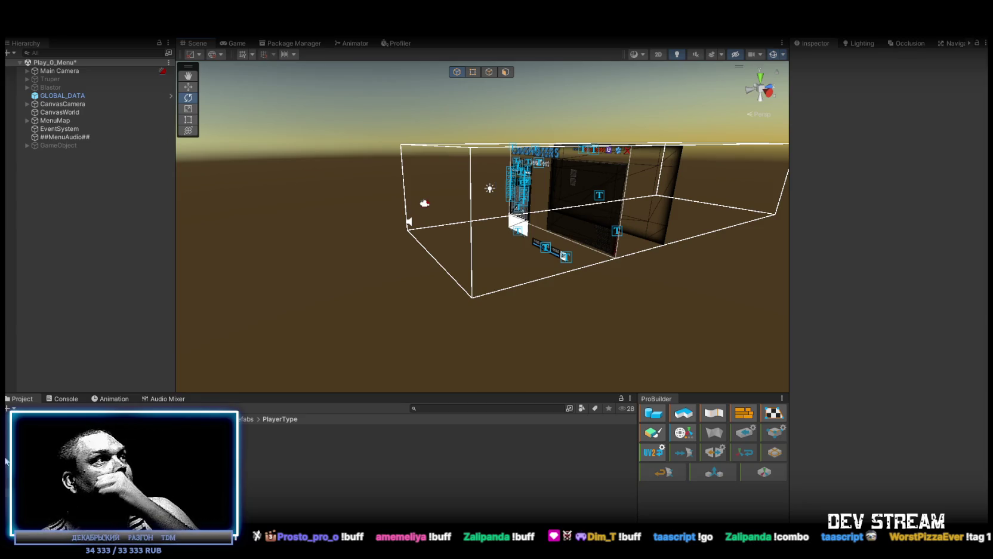
left_click(66, 399)
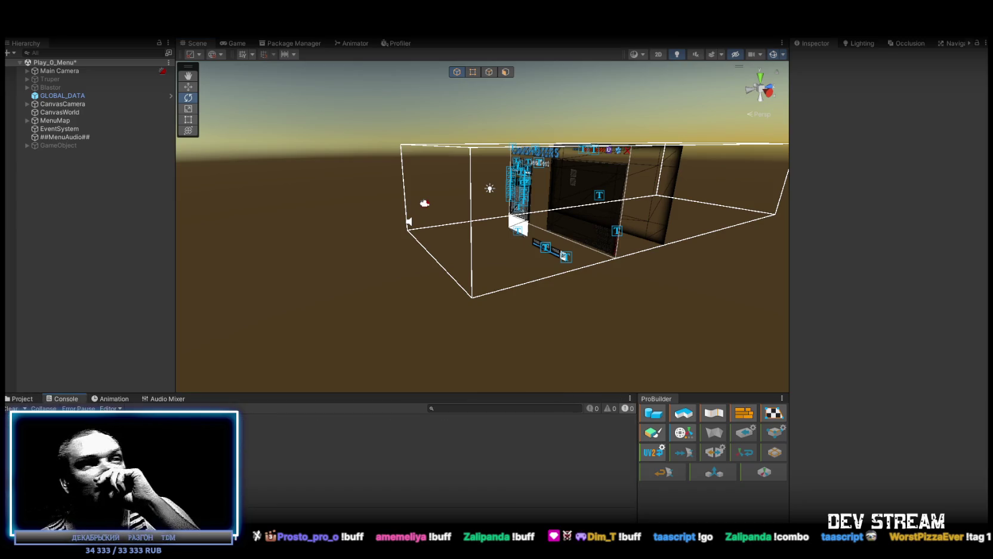